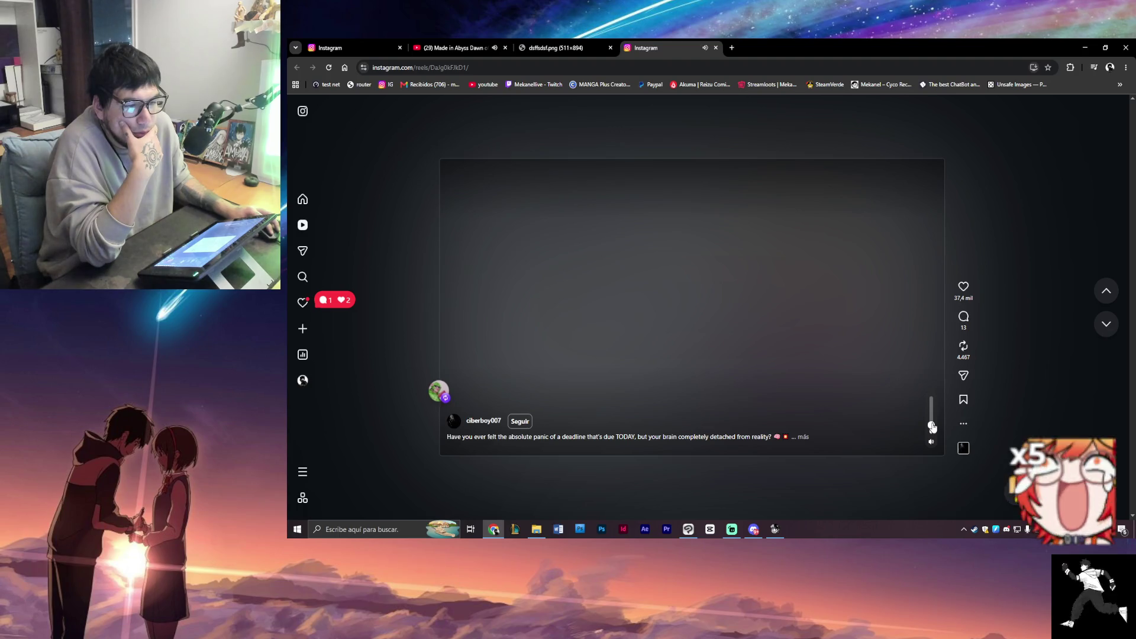
- Reload the Instagram reel, close its tab, and minimize Chrome to return to Clip Studio Paint
key("F5")
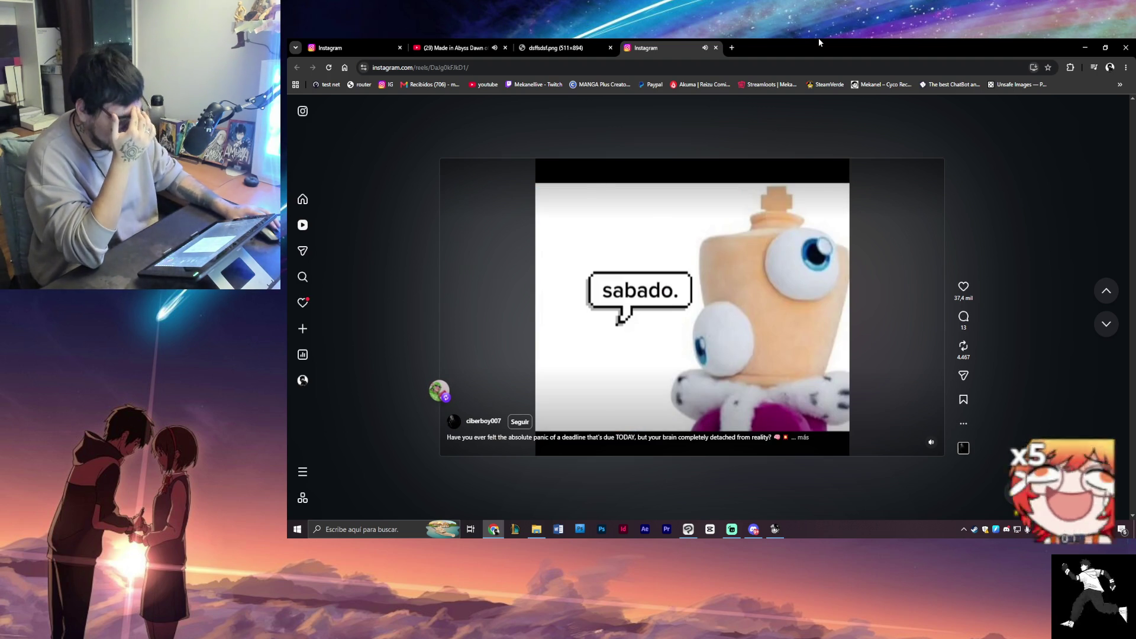
left_click(715, 47)
left_click(1084, 47)
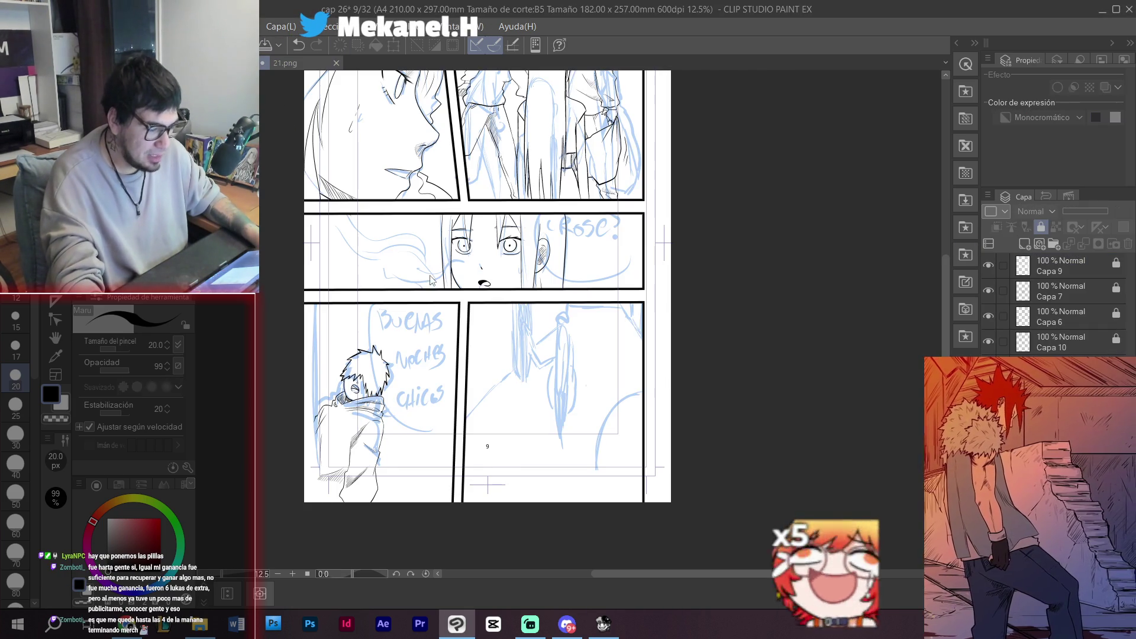
key("ctrl+t")
mouse_move(420, 134)
left_mouse_down()
mouse_move(565, 439)
mouse_move(582, 436)
mouse_move(678, 502)
mouse_move(621, 486)
mouse_move(613, 426)
left_mouse_up()
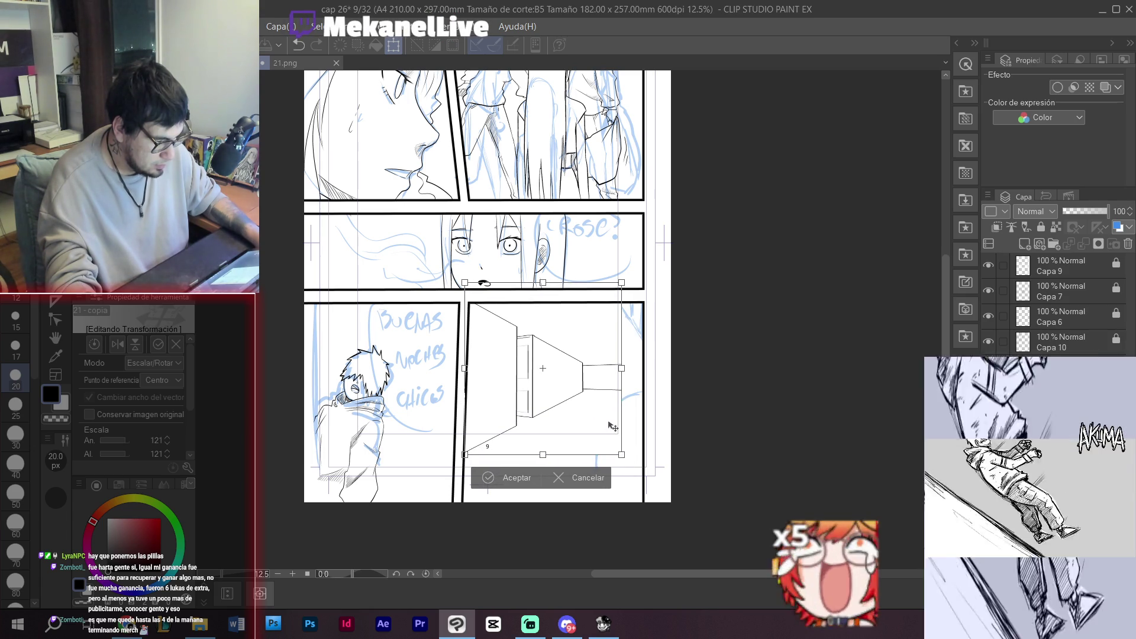
key("Return")
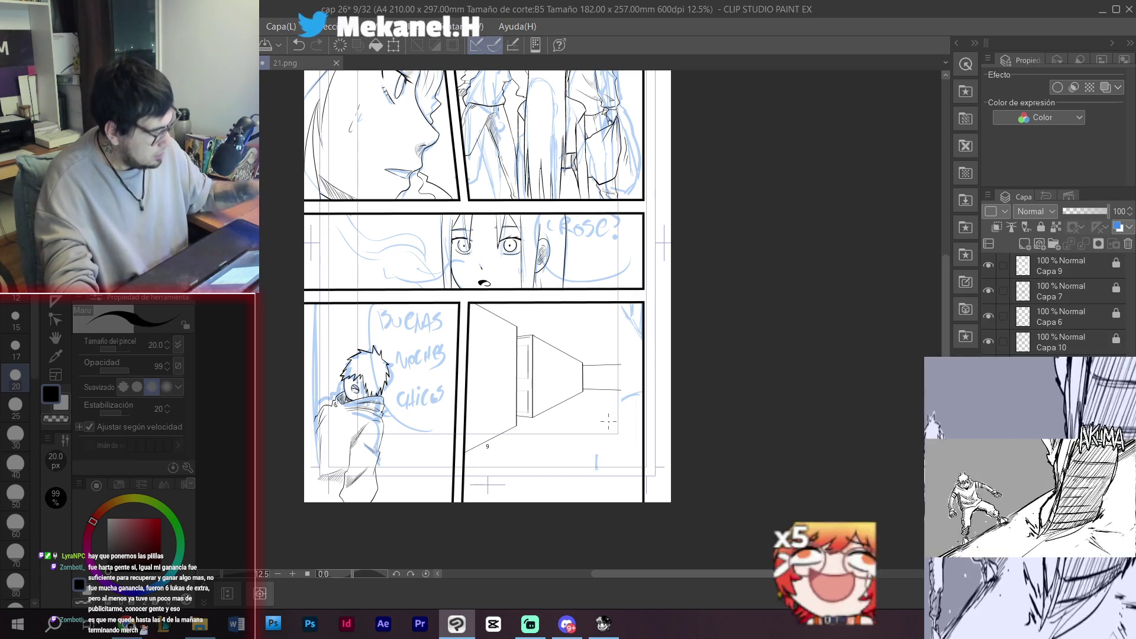
key("Delete")
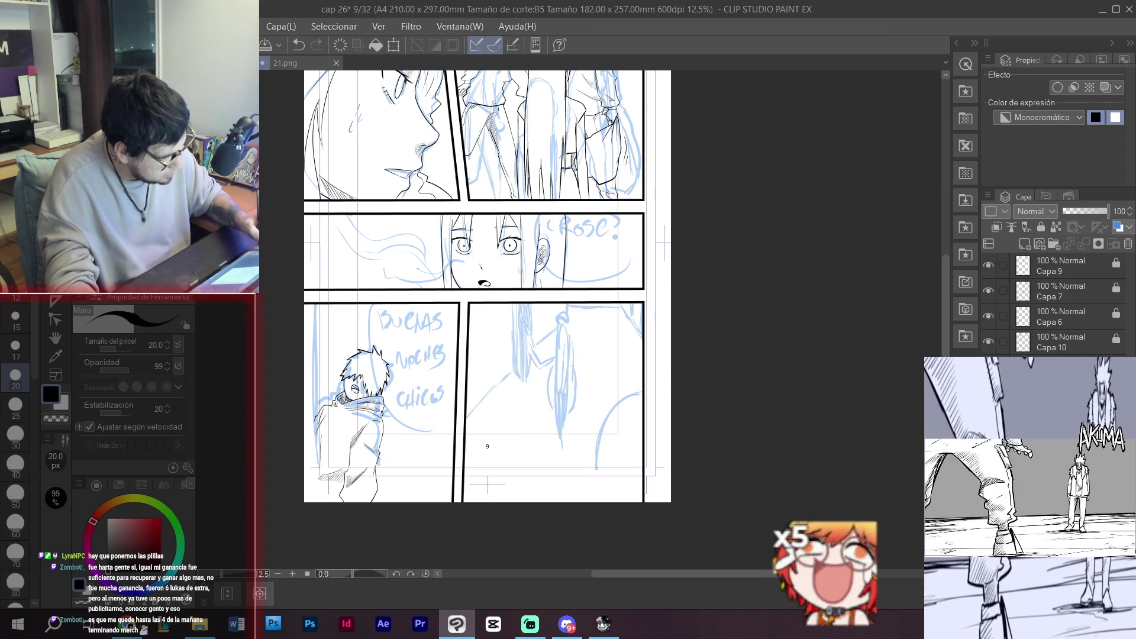
left_click(597, 407)
mouse_move(597, 407)
left_mouse_down()
mouse_move(687, 376)
mouse_move(741, 332)
left_mouse_up()
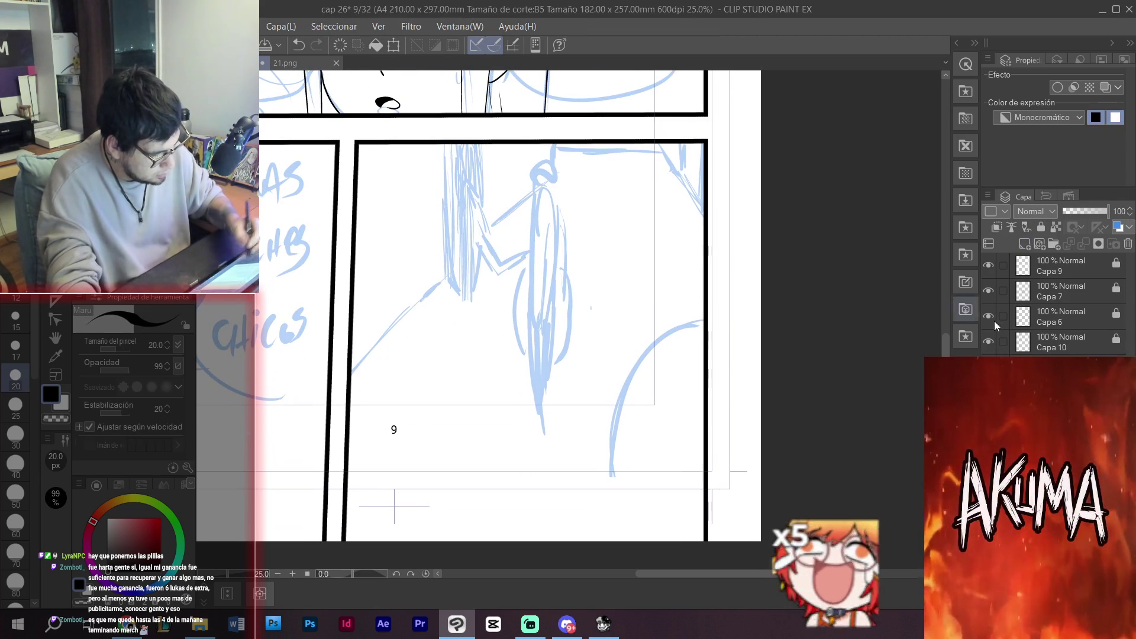
- Paste the corridor drawing as a blue-tinted guide layer at 55% opacity
key("ctrl+v")
left_click_drag(1090, 215, 1087, 212)
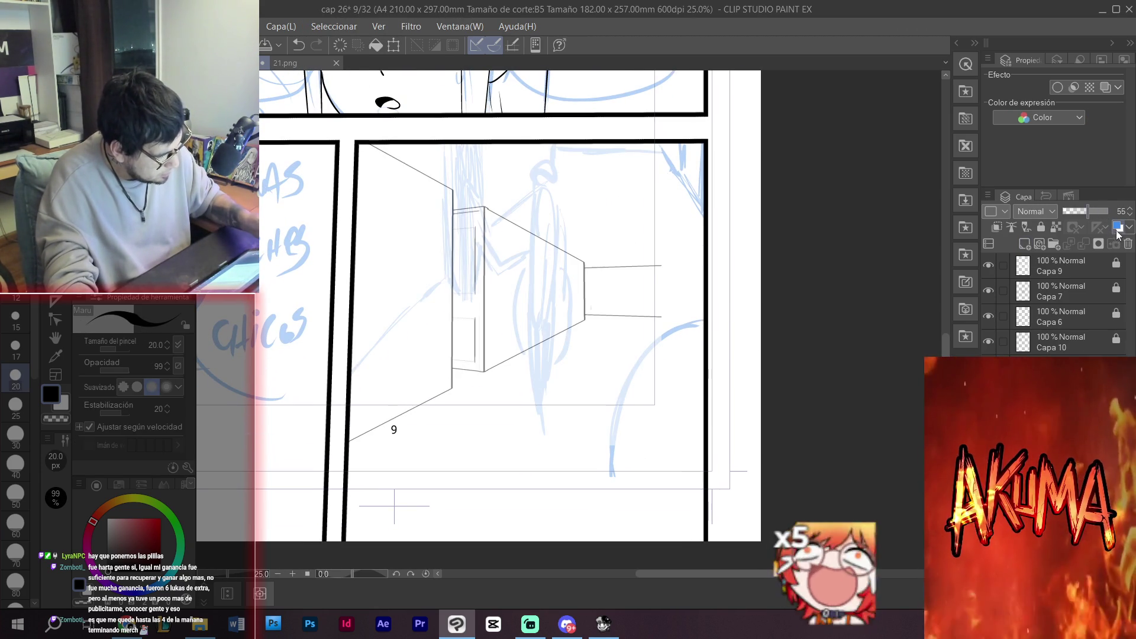
left_click(1116, 228)
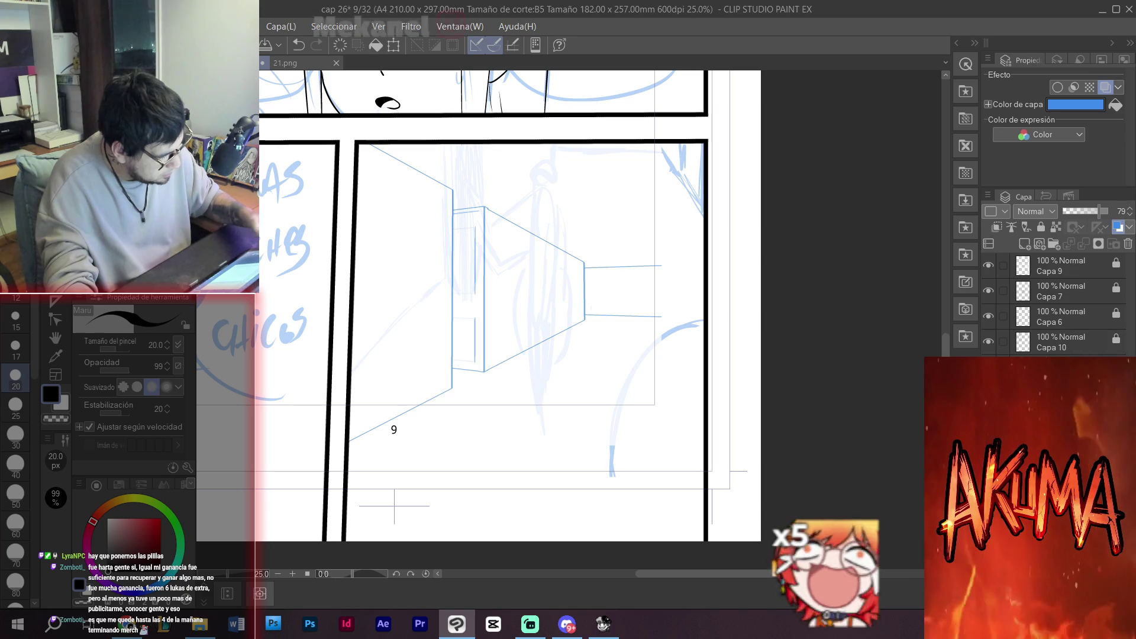
- Ink a long curve down to the panel bottom with a thin inner line, checking it against the guide
key("ctrl+e")
left_click_drag(702, 365, 714, 332)
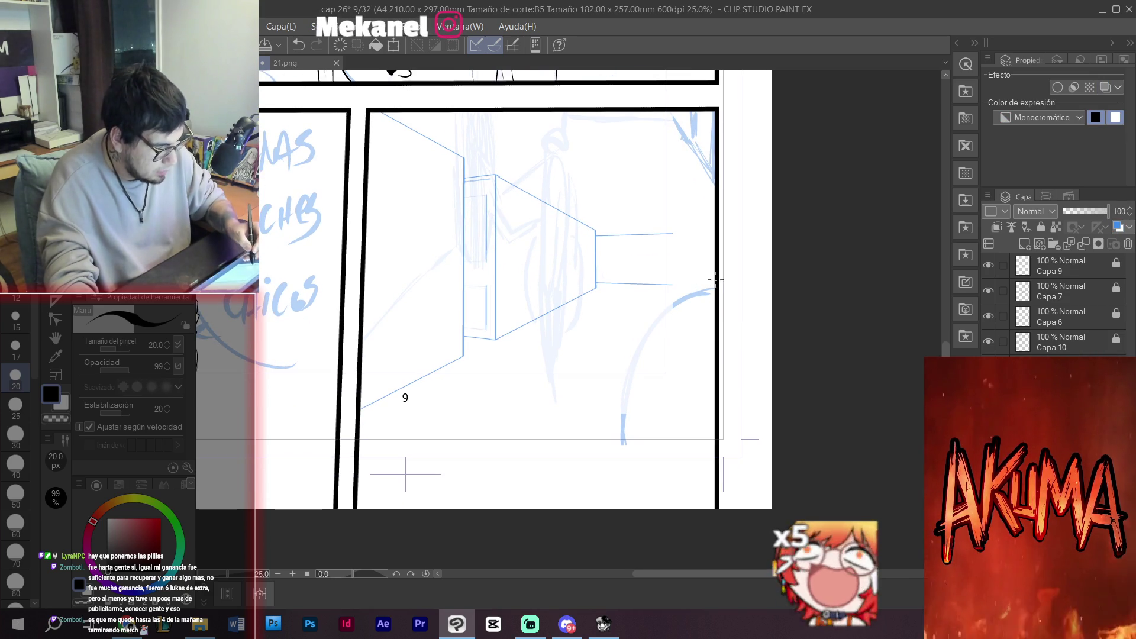
key("ctrl+z")
left_click_drag(664, 294, 604, 507)
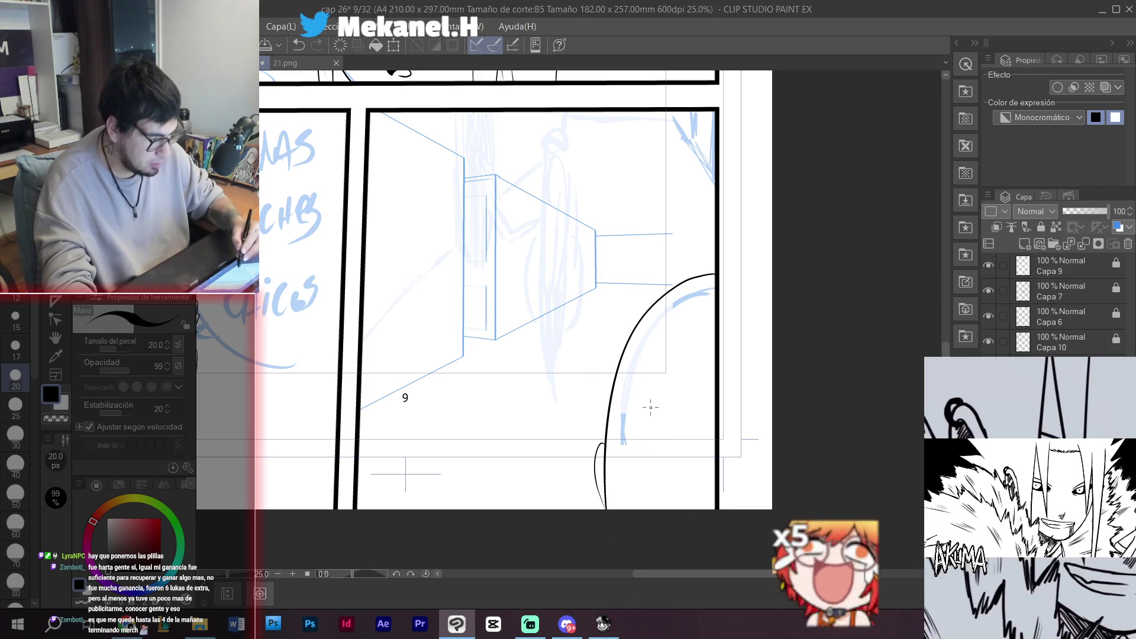
left_click_drag(688, 470, 702, 359)
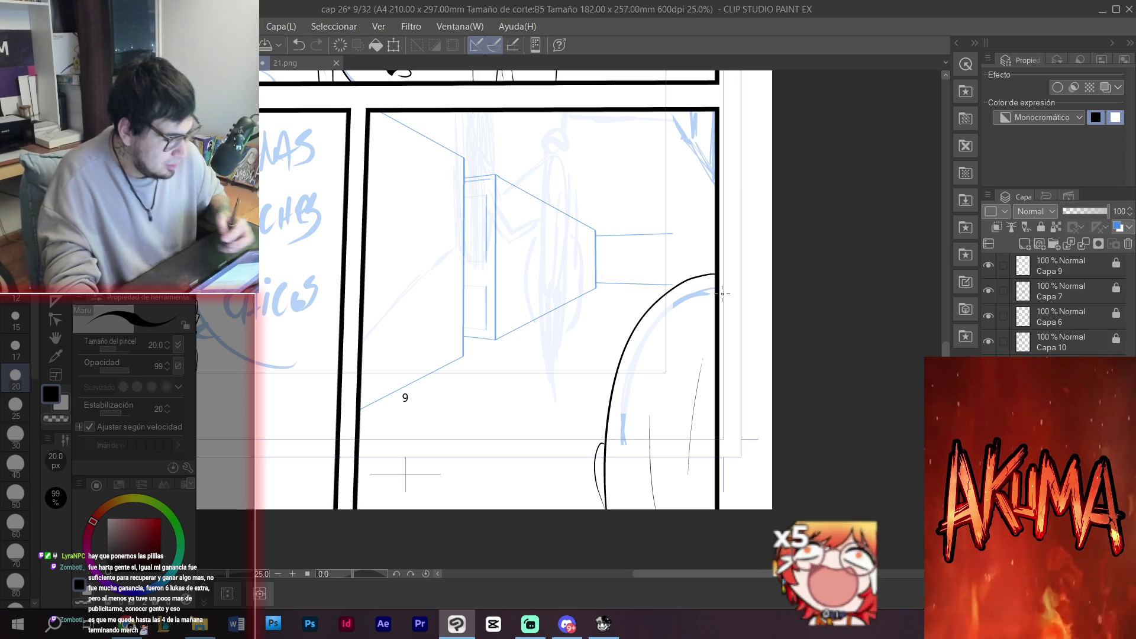
left_click(988, 367)
left_click(988, 366)
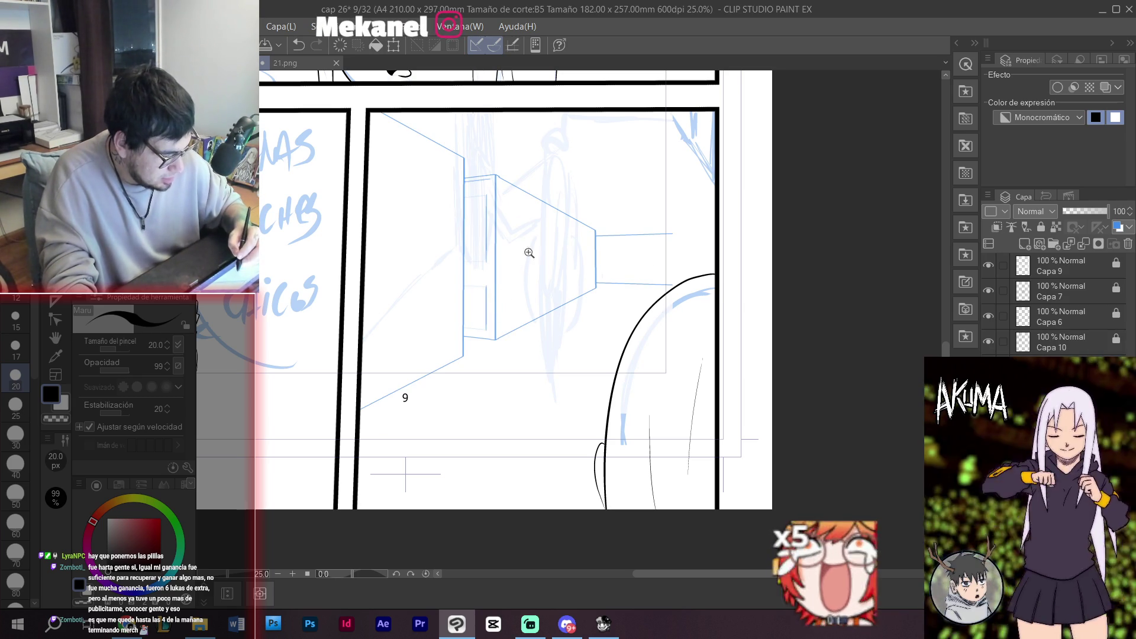
mouse_move(515, 295)
left_mouse_down()
mouse_move(629, 286)
mouse_move(558, 292)
left_mouse_up()
- Zoom in on the doorway and ink the small shapes at the door's edge
left_click(547, 269, "ctrl")
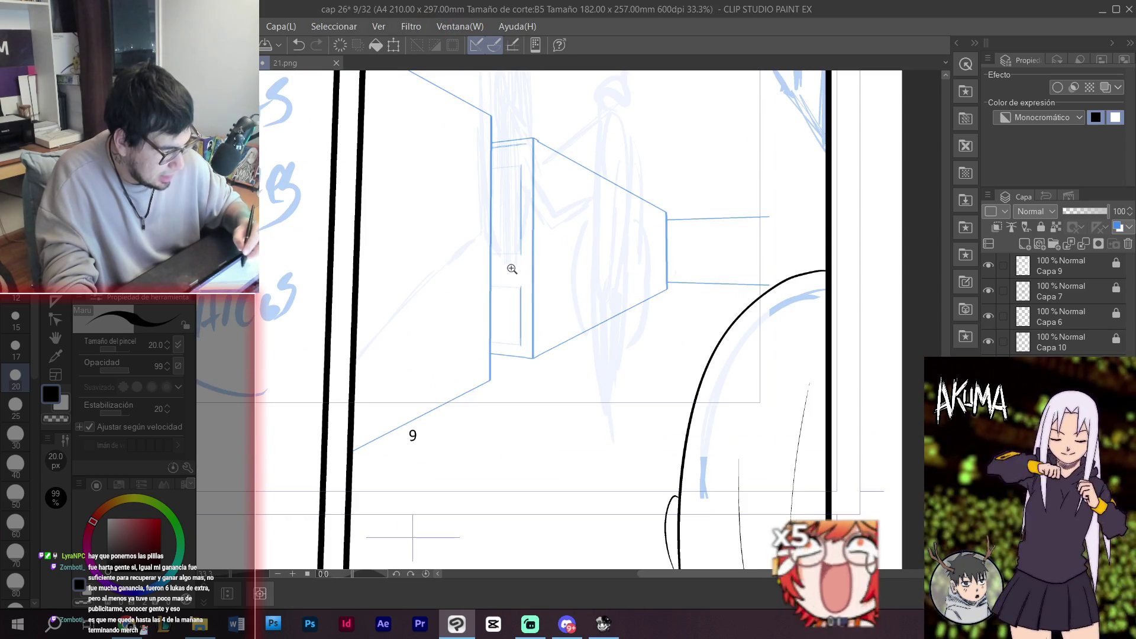
left_click(499, 292, "ctrl")
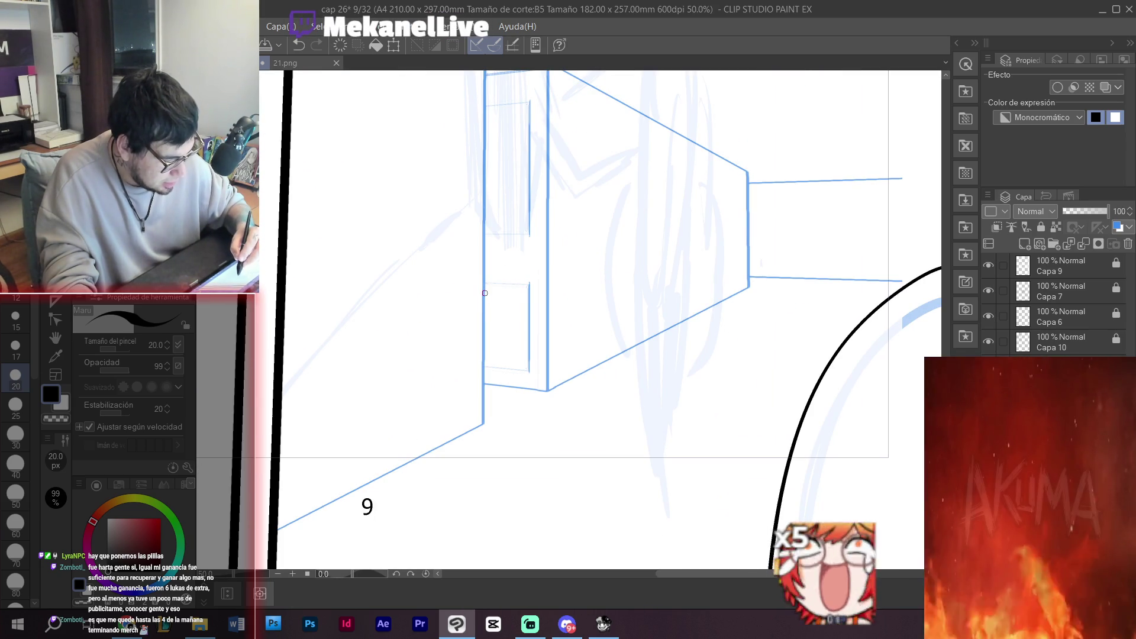
mouse_move(506, 316)
left_mouse_down()
mouse_move(527, 308)
mouse_move(491, 301)
mouse_move(526, 293)
left_mouse_up()
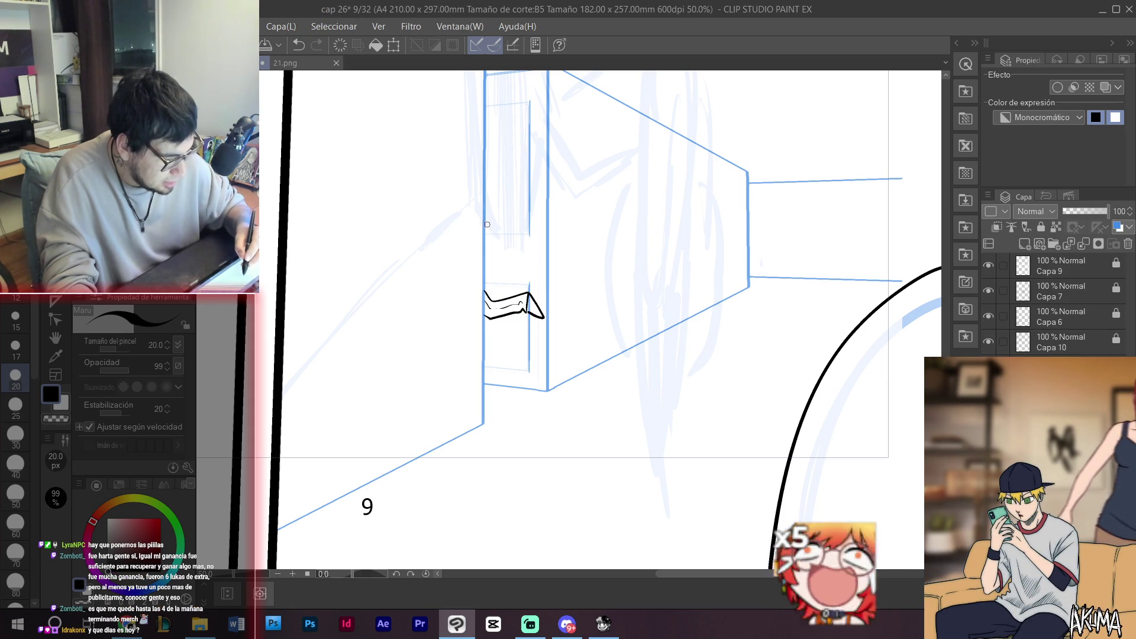
left_click_drag(501, 247, 504, 255)
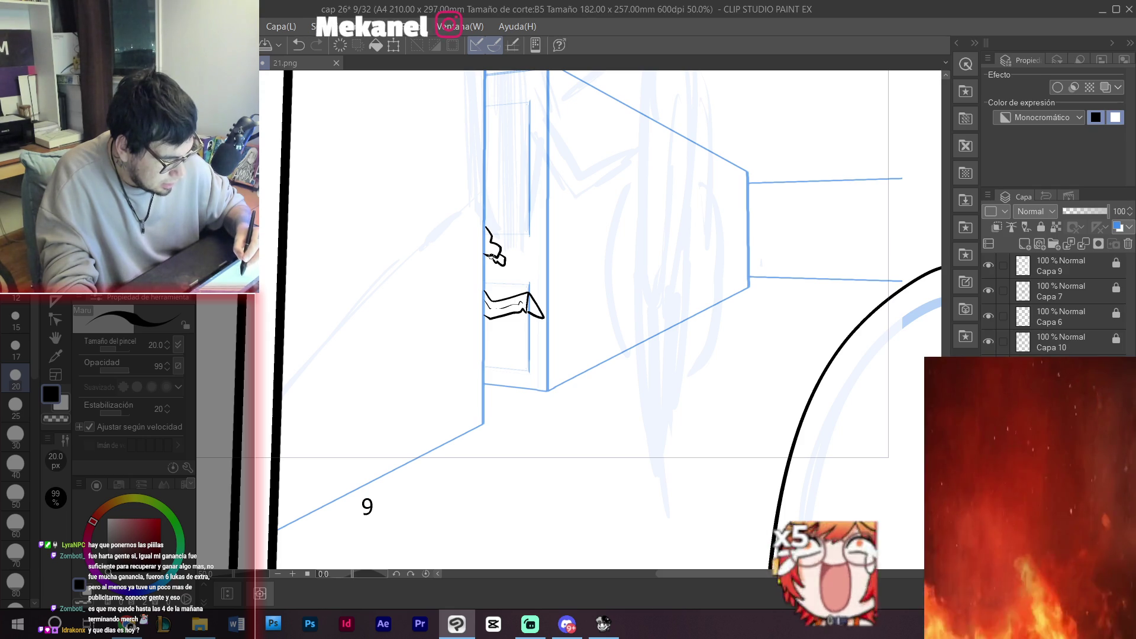
mouse_move(615, 358)
left_mouse_down()
mouse_move(509, 419)
mouse_move(550, 367)
mouse_move(641, 310)
mouse_move(616, 330)
mouse_move(536, 264)
left_mouse_up()
- Draw an oval with an inner curve beside the door, then undo it
left_click(526, 287)
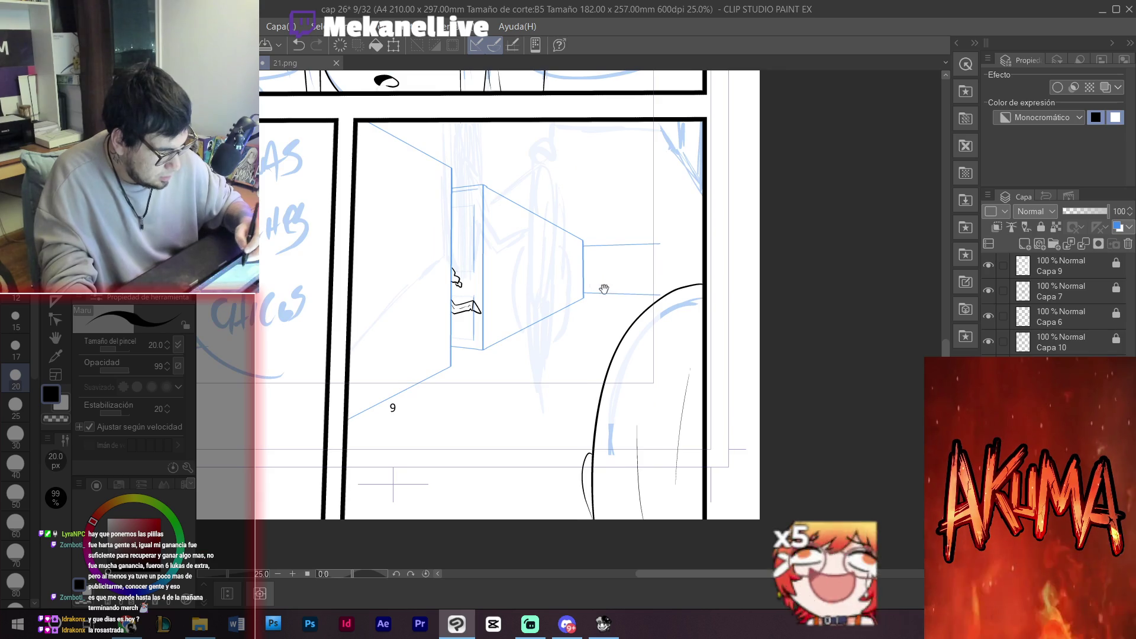
left_click_drag(598, 288, 624, 310)
mouse_move(576, 174)
left_mouse_down()
mouse_move(543, 331)
mouse_move(583, 180)
left_mouse_up()
mouse_move(577, 184)
left_mouse_down()
mouse_move(560, 328)
mouse_move(868, 237)
left_mouse_up()
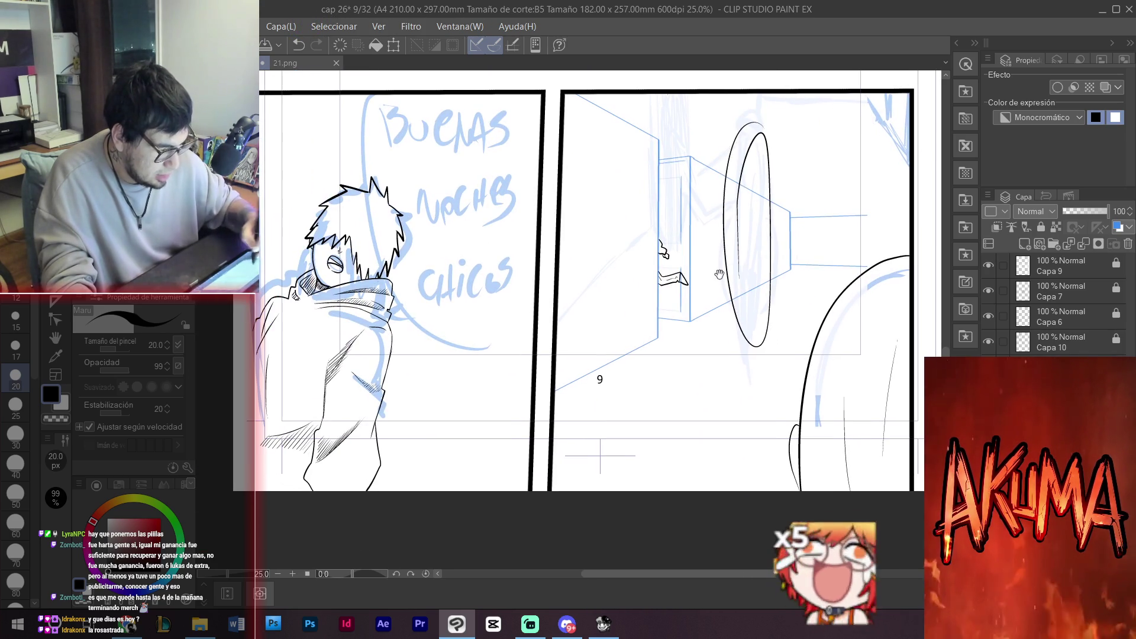
key("ctrl+z")
key("ctrl+z")
- Reframe the view on the door panel and draw a large oval stroke in the doorway
left_click_drag(427, 244, 434, 245)
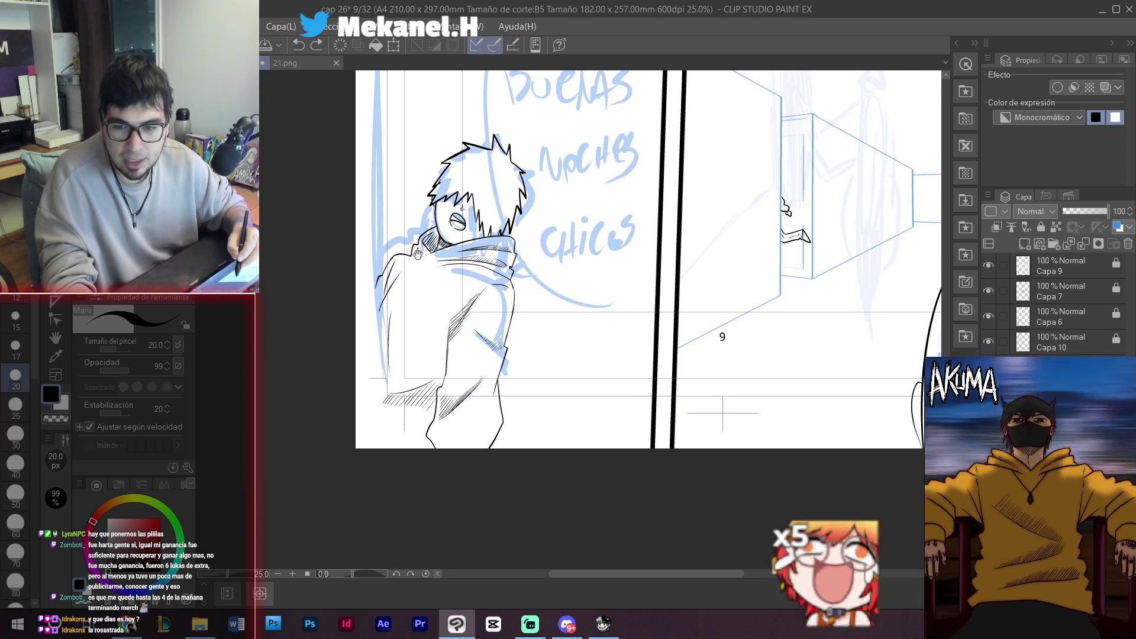
mouse_move(704, 229)
left_mouse_down()
mouse_move(471, 370)
mouse_move(431, 352)
left_mouse_up()
left_click(648, 361)
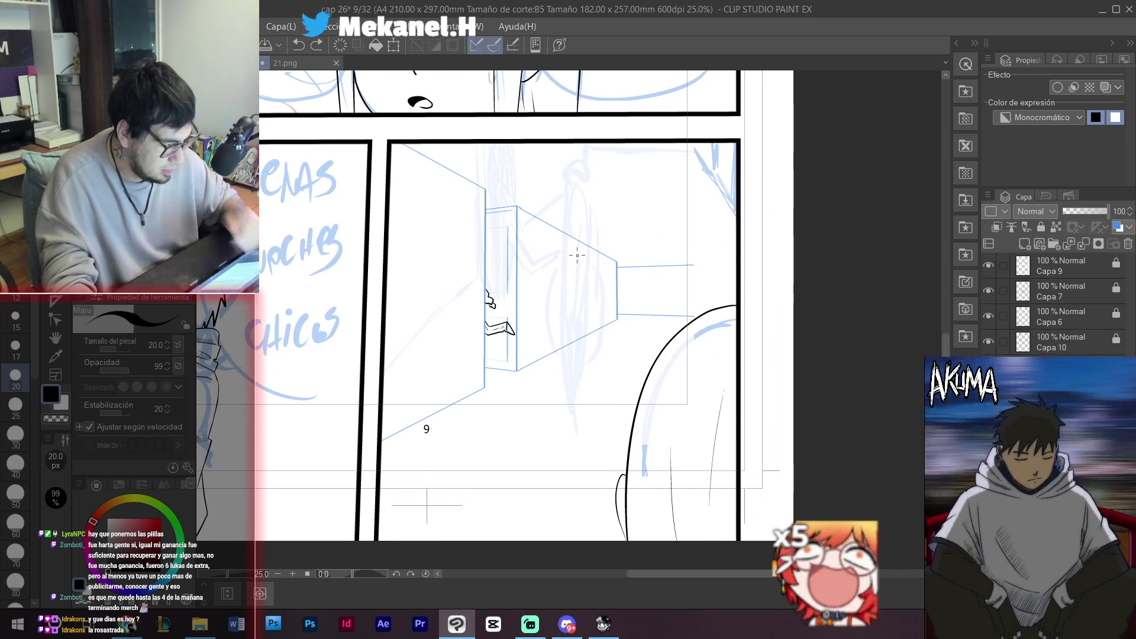
left_click_drag(562, 286, 464, 550)
left_click_drag(467, 249, 473, 550)
mouse_move(649, 225)
left_mouse_down()
mouse_move(497, 477)
mouse_move(588, 330)
mouse_move(518, 320)
mouse_move(640, 321)
mouse_move(692, 284)
mouse_move(698, 414)
mouse_move(527, 491)
mouse_move(558, 226)
mouse_move(583, 190)
mouse_move(520, 256)
mouse_move(487, 269)
mouse_move(466, 328)
left_mouse_up()
scroll(483, 274, "up", 1)
left_click_drag(444, 192, 532, 237)
- Undo the stray oval and arcs and zoom in closer on the doorway
key("ctrl+z")
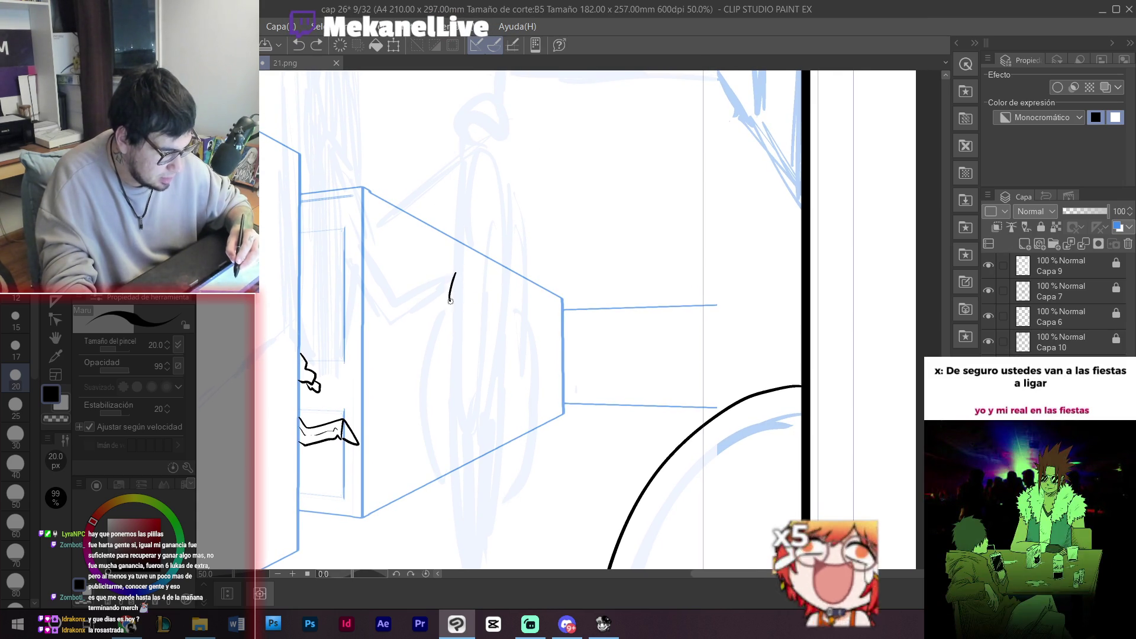
left_click_drag(456, 292, 466, 293)
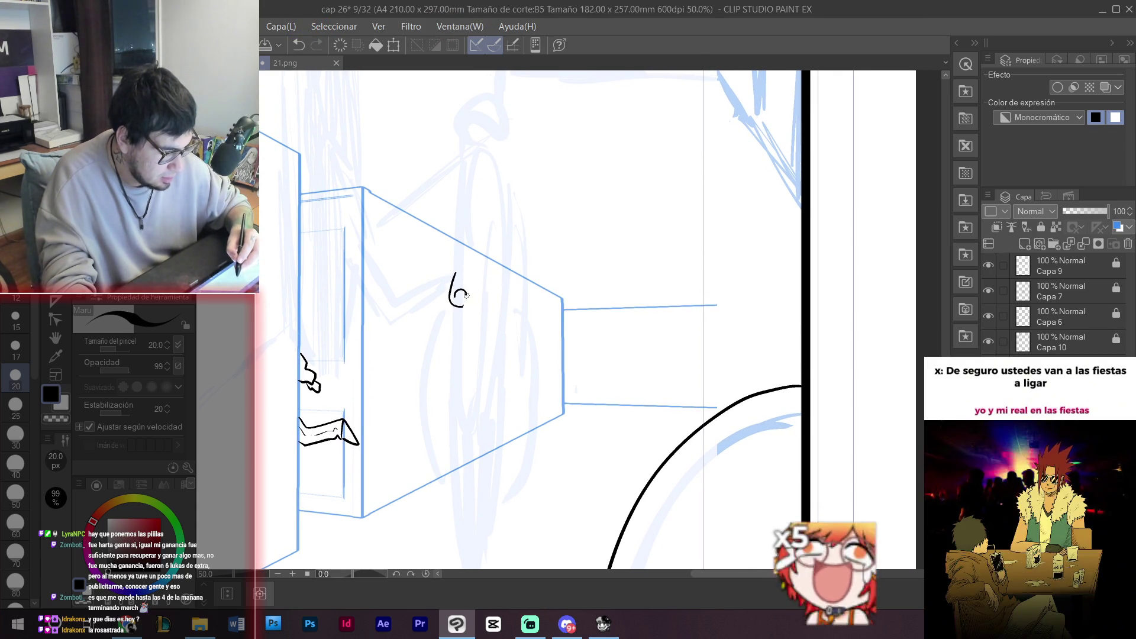
key("ctrl+z")
key("ctrl+minus")
mouse_move(567, 335)
left_mouse_down()
mouse_move(626, 220)
mouse_move(671, 346)
mouse_move(830, 268)
mouse_move(761, 279)
left_mouse_up()
key("ctrl+plus")
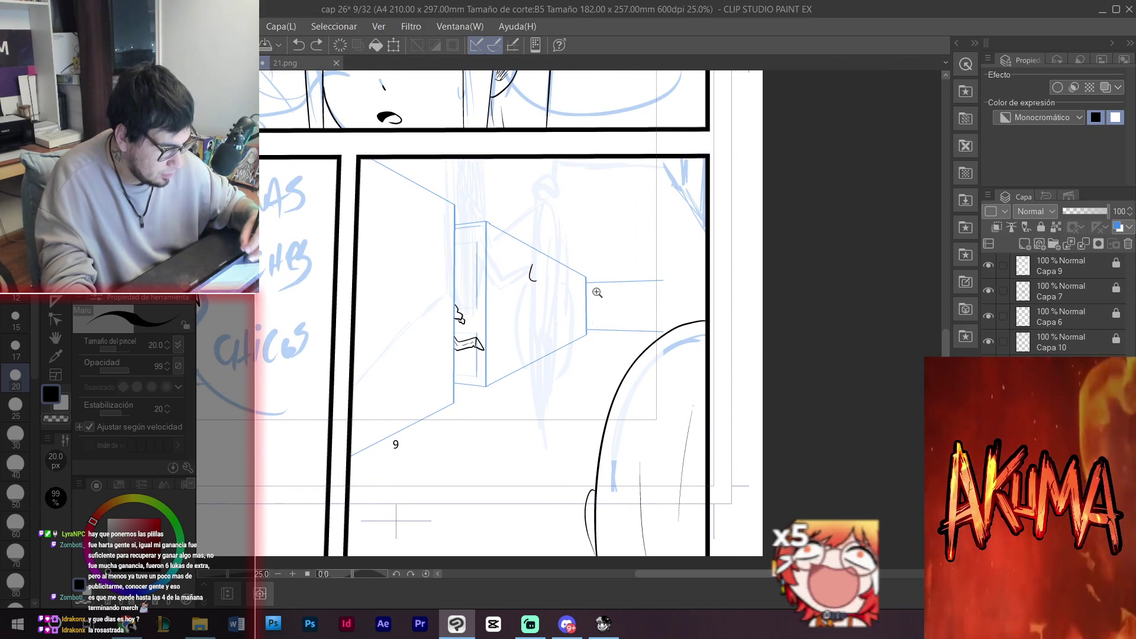
left_click_drag(598, 306, 544, 275)
key("ctrl+z")
key("ctrl+plus")
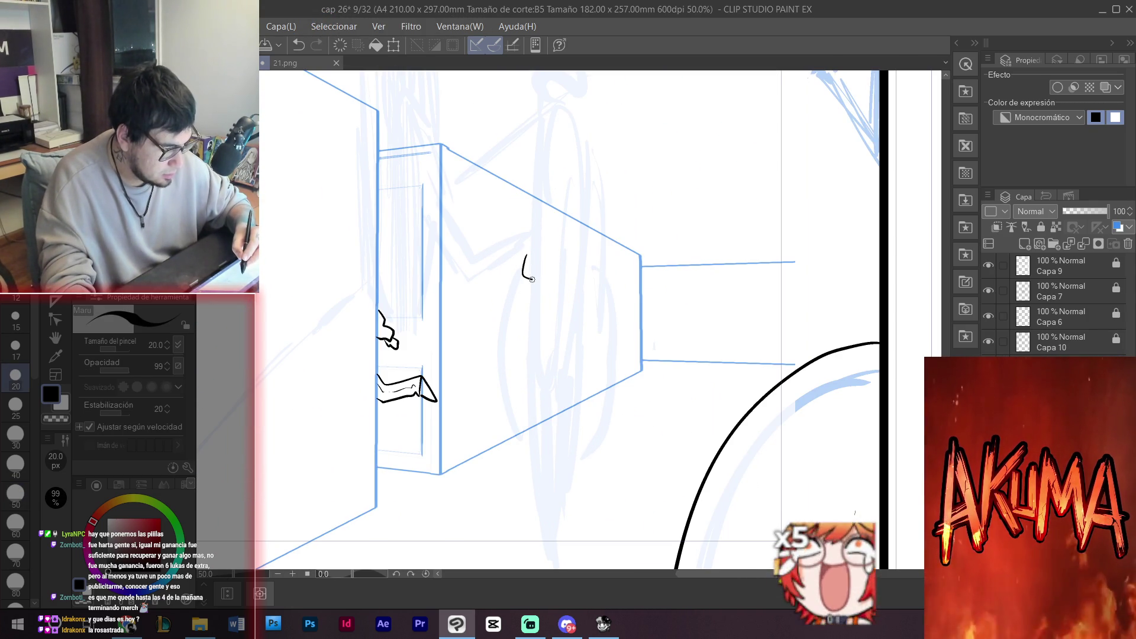
- Ink the figure's spiky hair, back outline and coat fold with the Maru pen
mouse_move(540, 232)
left_mouse_down()
mouse_move(523, 259)
mouse_move(571, 284)
mouse_move(567, 301)
mouse_move(527, 284)
mouse_move(567, 292)
left_mouse_up()
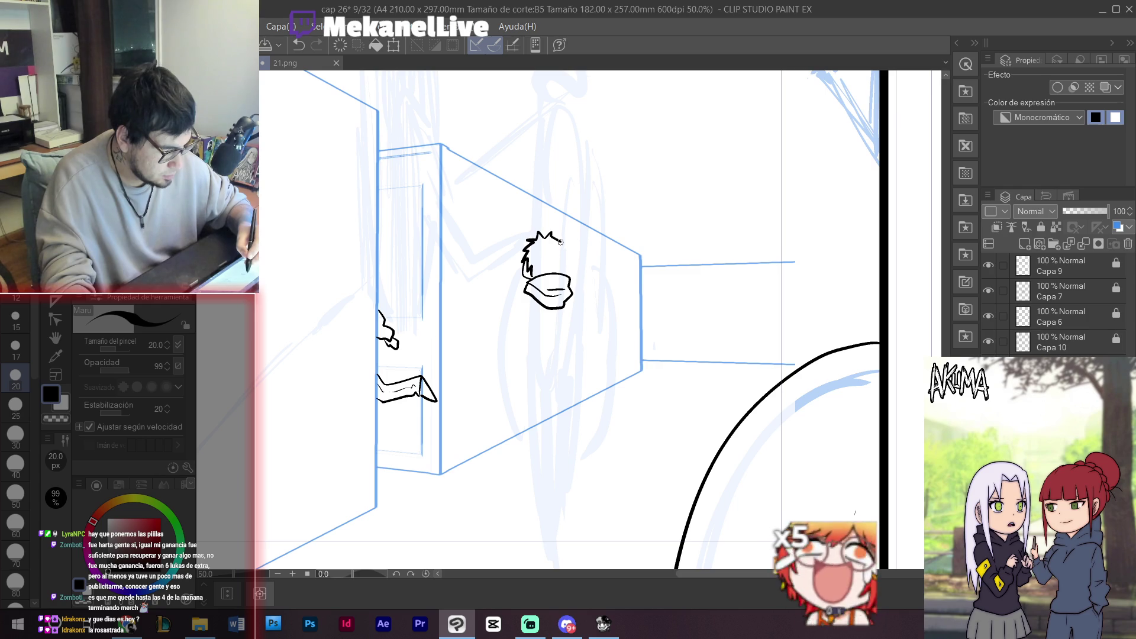
left_click_drag(560, 241, 556, 276)
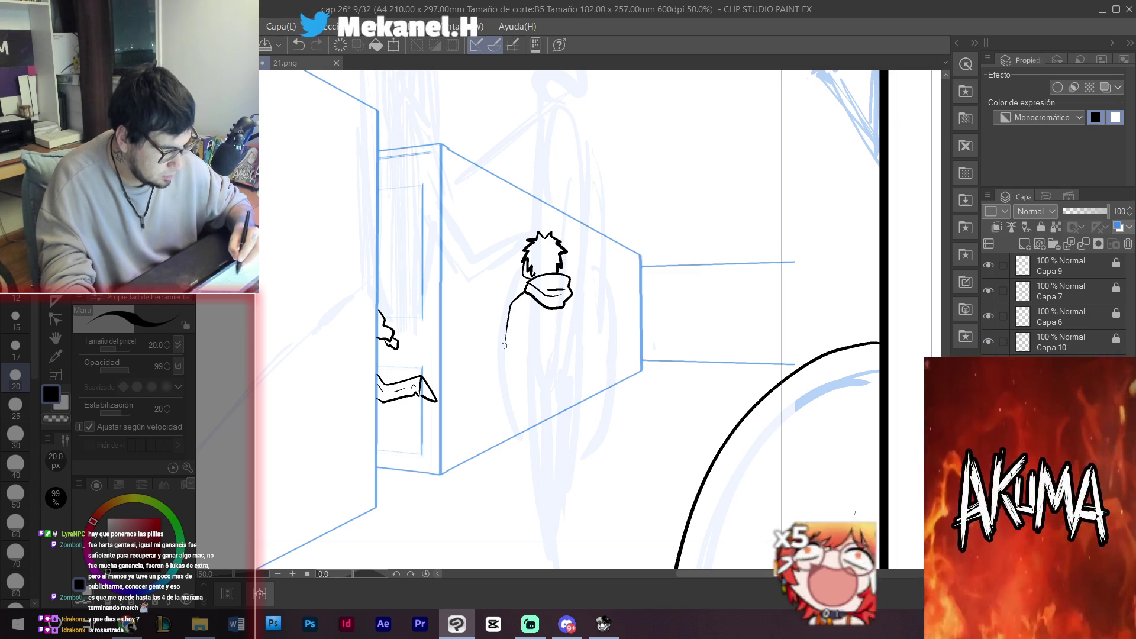
left_click_drag(509, 314, 500, 379)
left_click_drag(500, 379, 489, 426)
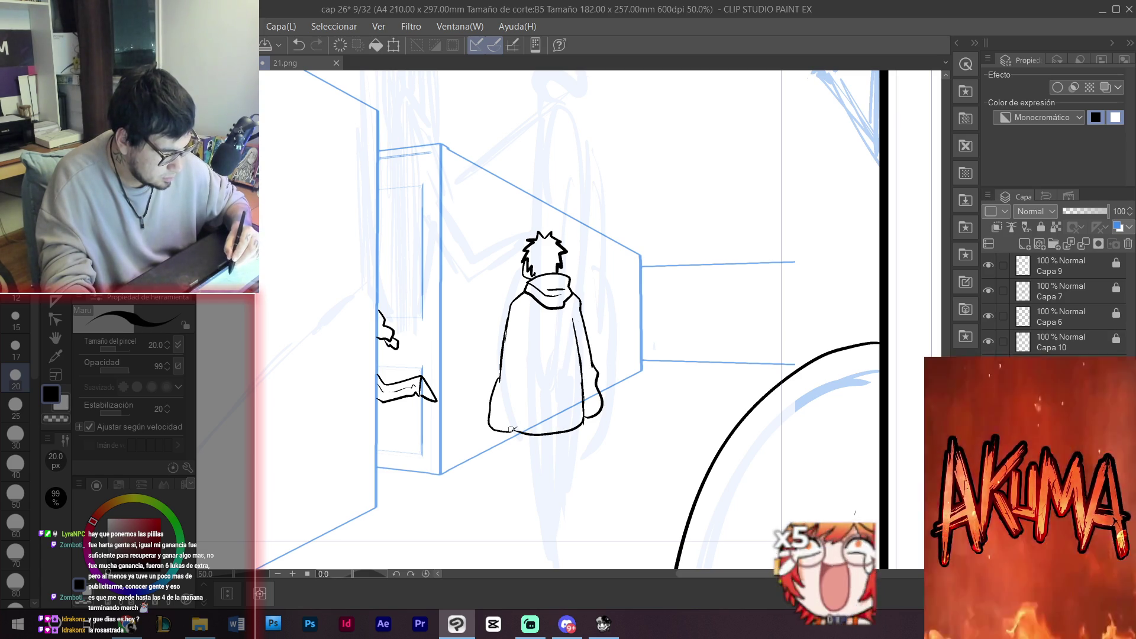
left_click_drag(519, 340, 516, 412)
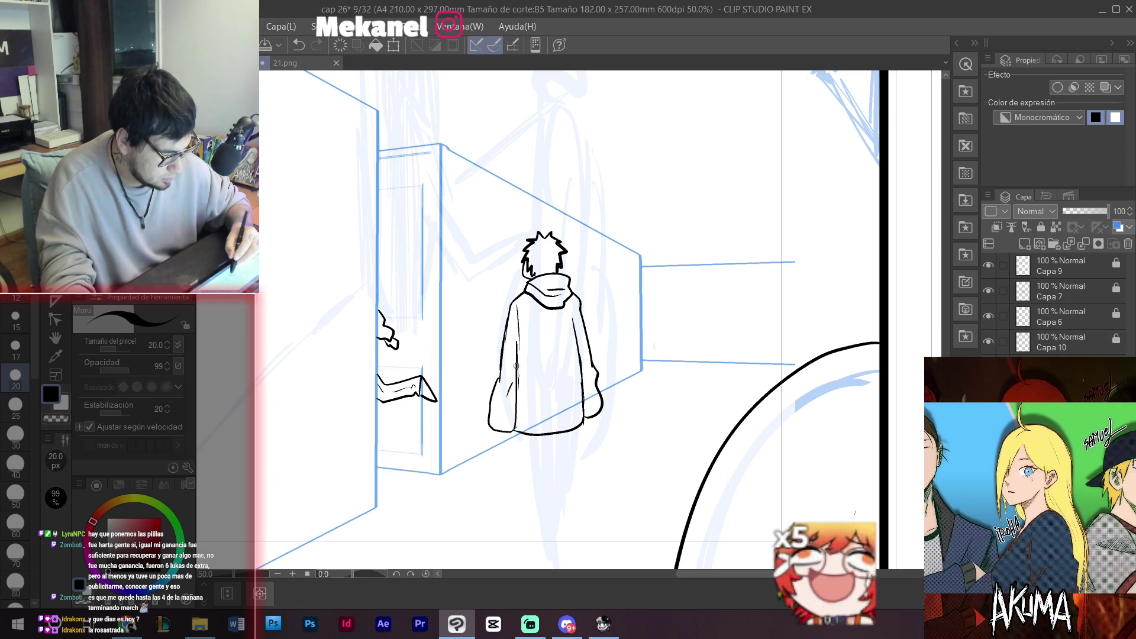
key("ctrl+z")
key("ctrl+z")
key("ctrl+z")
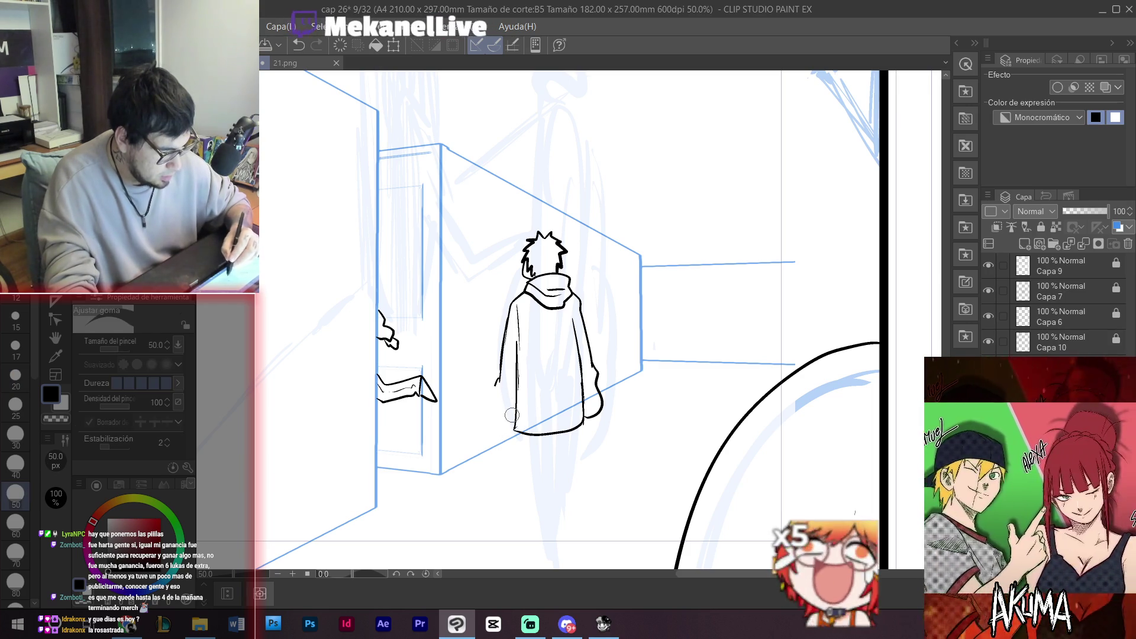
key("e")
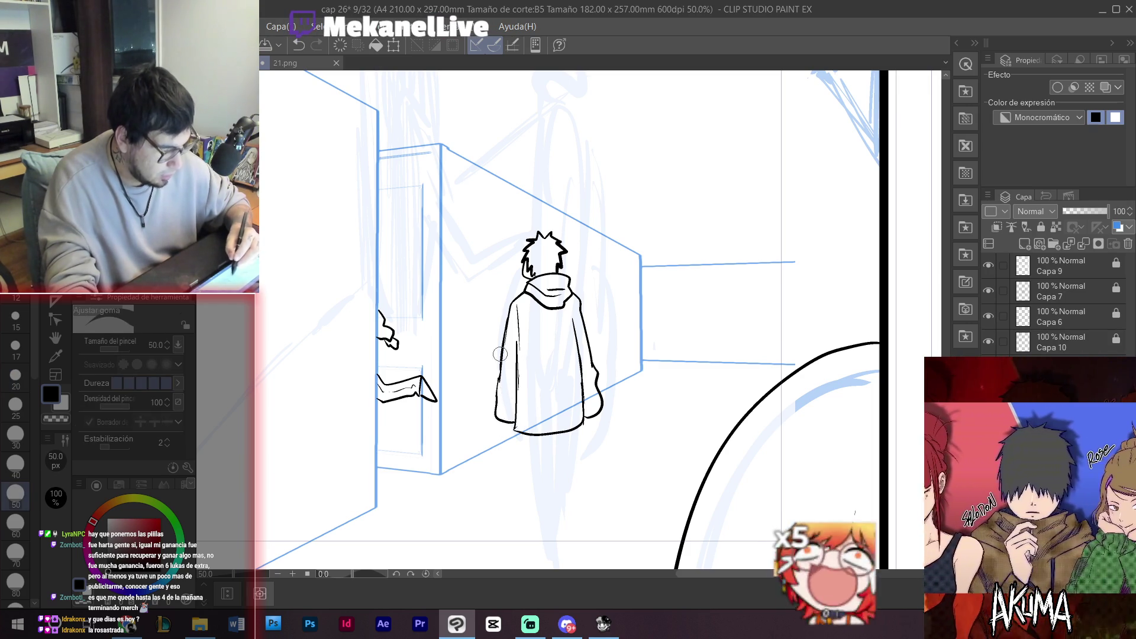
key("p")
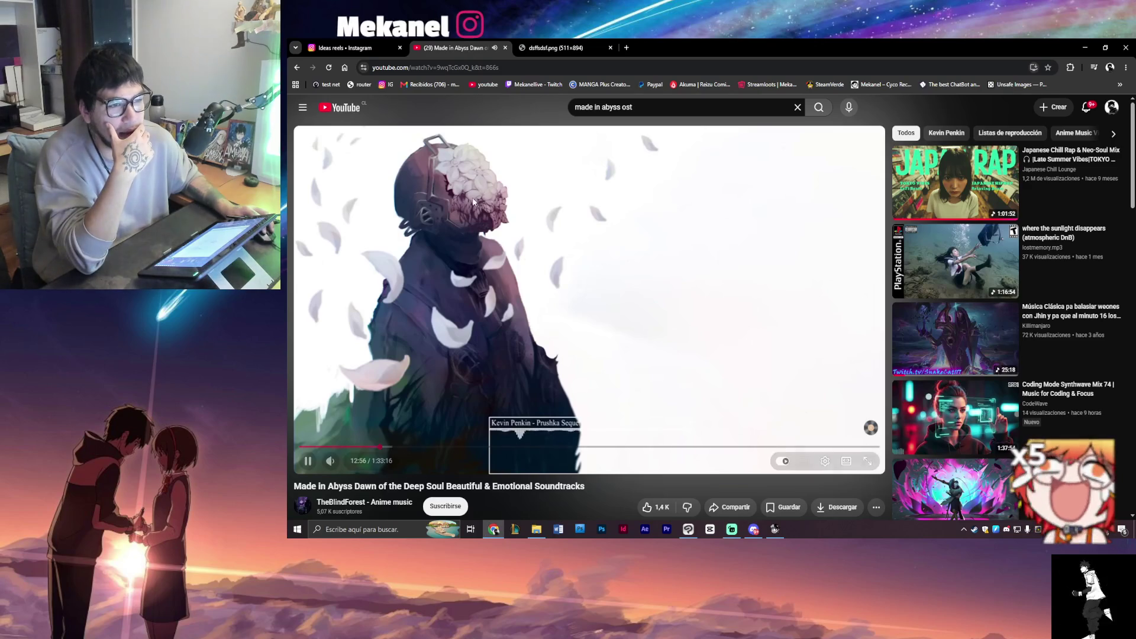
- Pause the Made in Abyss soundtrack video playing in Chrome
left_click(343, 48)
left_click(453, 47)
left_click(480, 177)
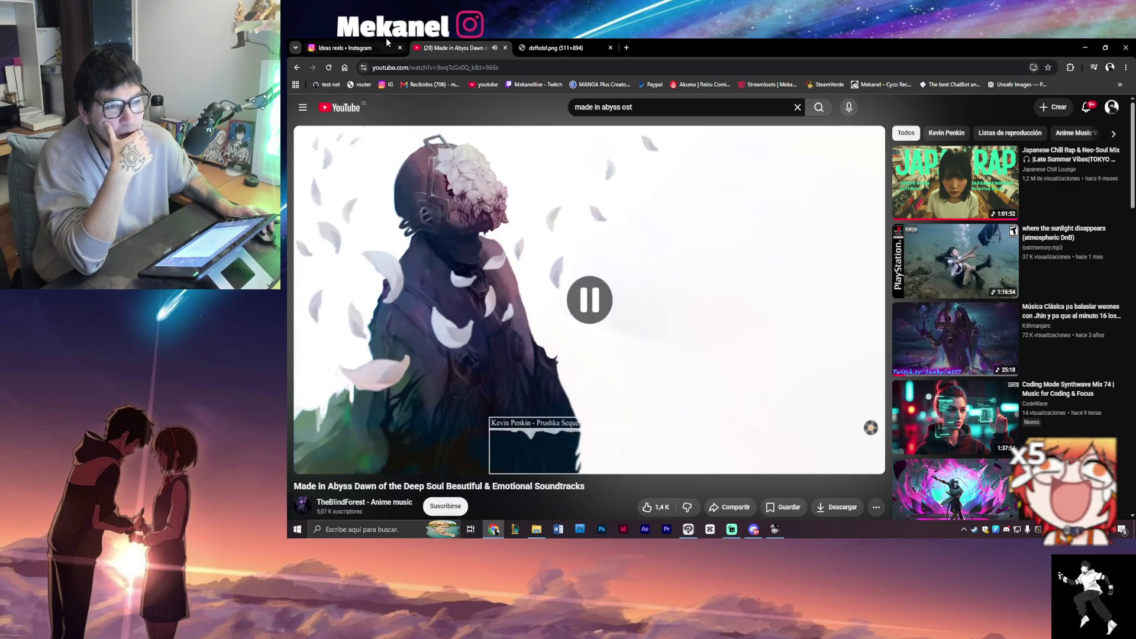
- Play a saved reel from the Ideas reels collection with its sound on
left_click(349, 47)
scroll(699, 360, "down", 2)
left_click(699, 361)
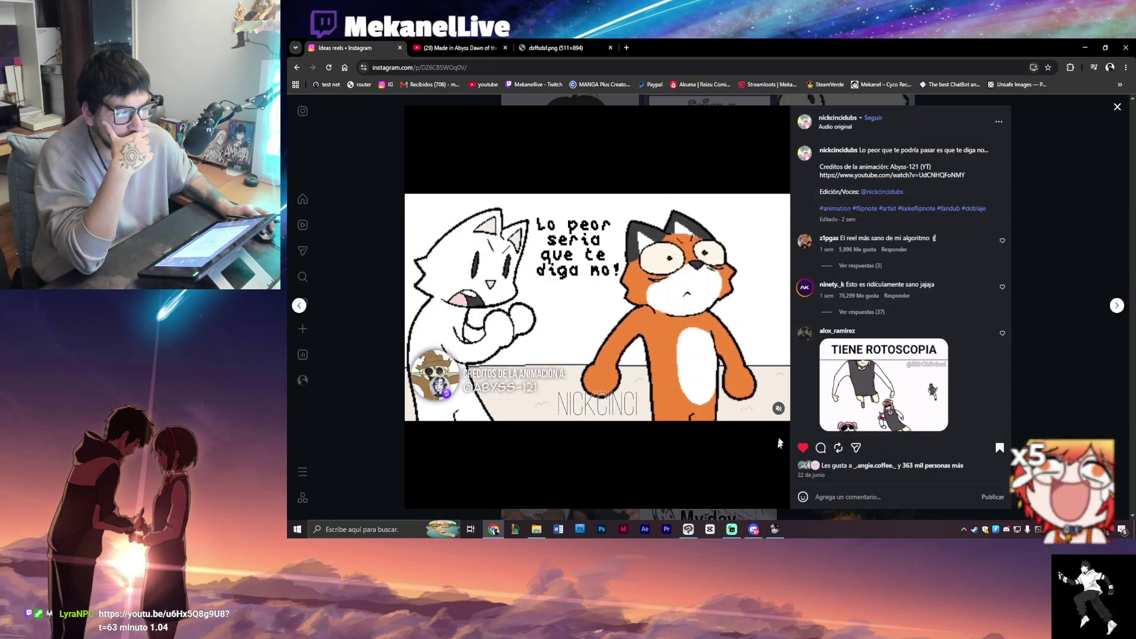
left_click(778, 394)
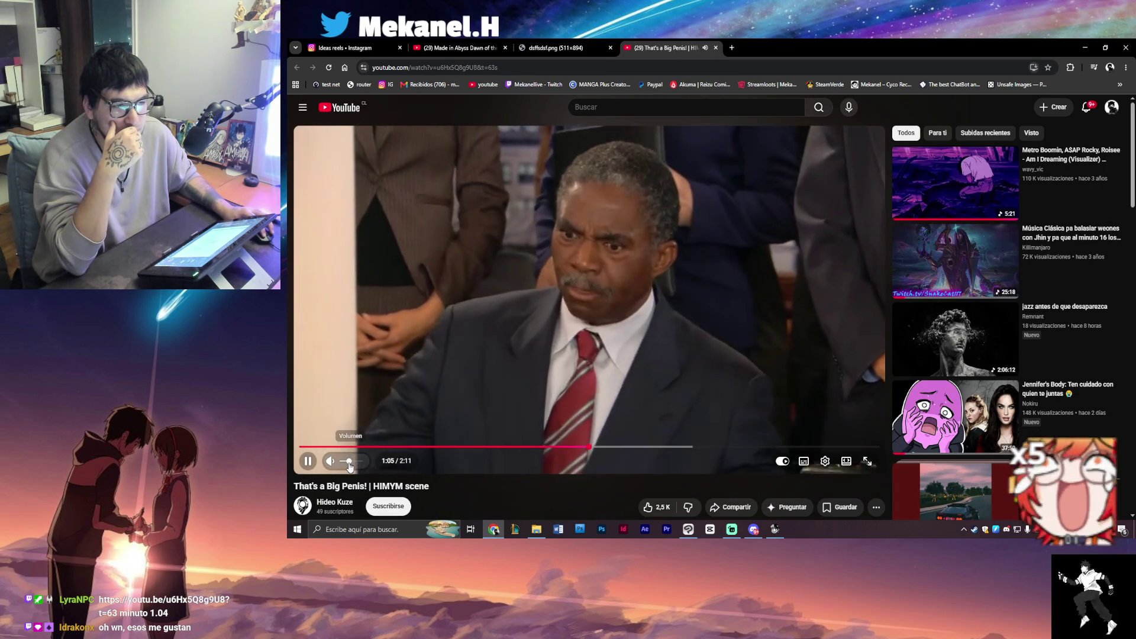
- Raise the HIMYM clip's volume, then close its tab to return to the Instagram reel
left_click_drag(343, 463, 349, 463)
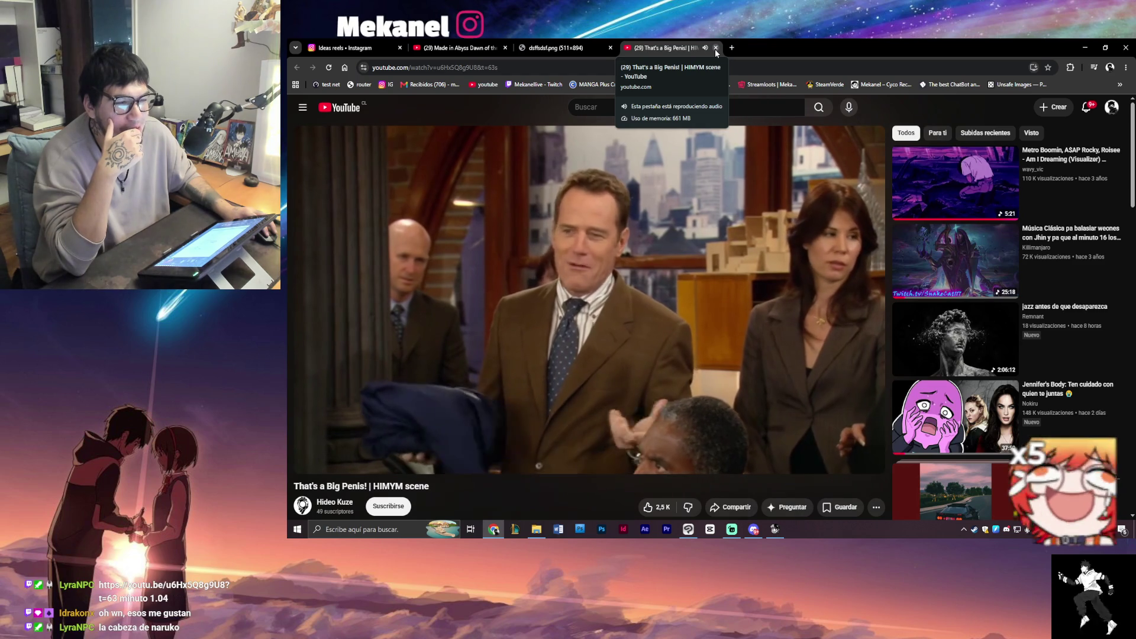
left_click(715, 48)
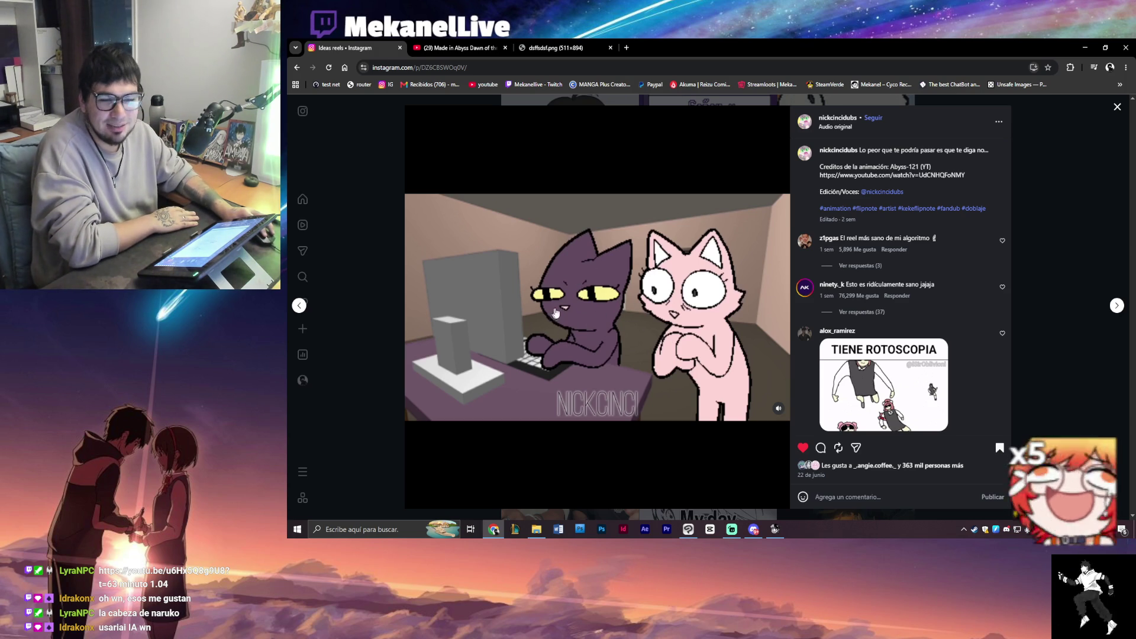
left_click(396, 307)
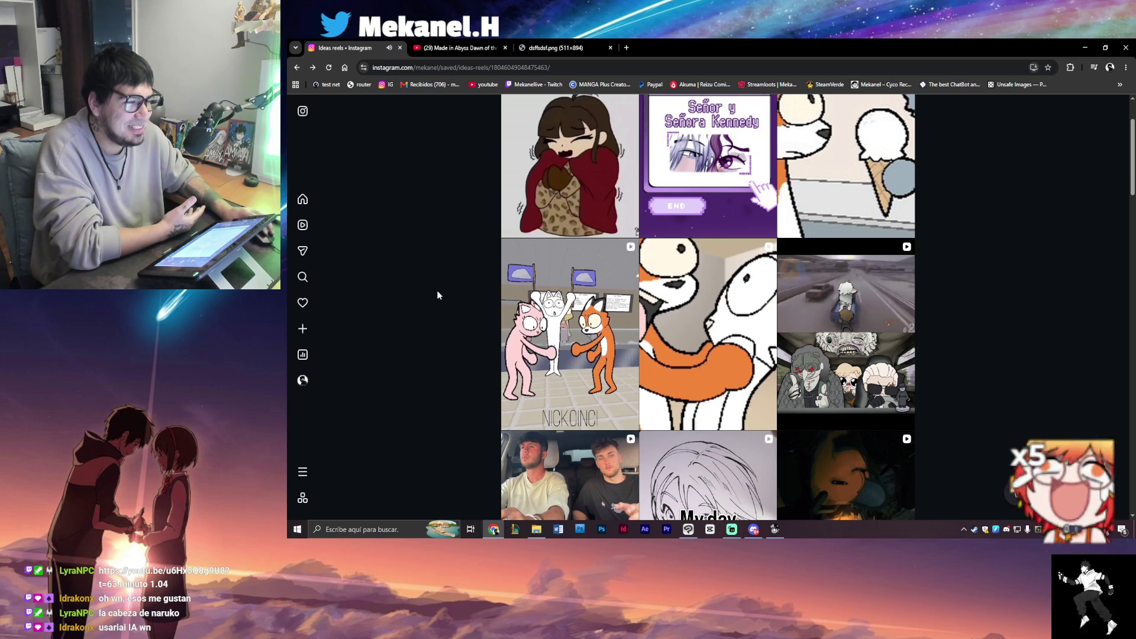
- Scroll the saved grid and view the Señor y Señora Kennedy drawing post, then close it
scroll(460, 325, "up", 1)
scroll(461, 325, "down", 5)
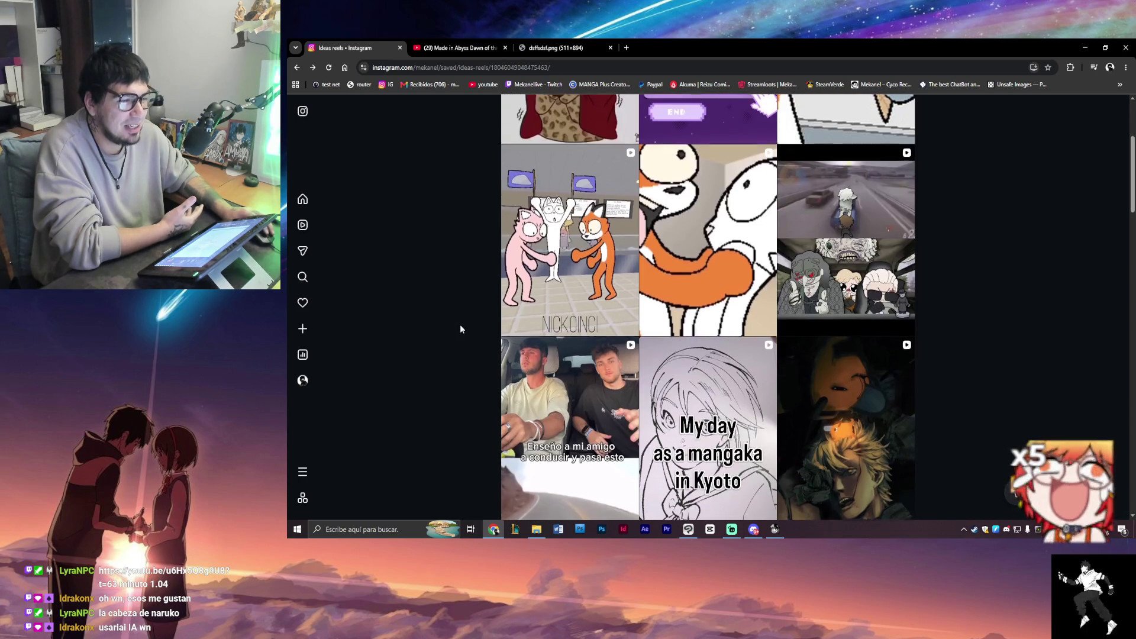
scroll(460, 325, "up", 3)
scroll(460, 326, "up", 3)
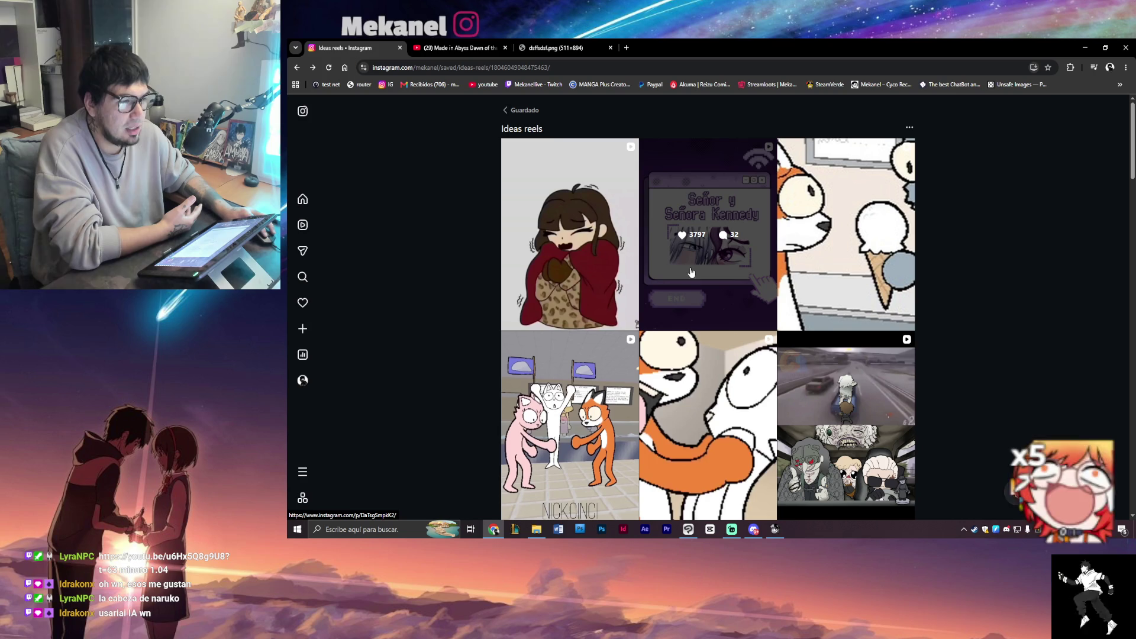
left_click(704, 256)
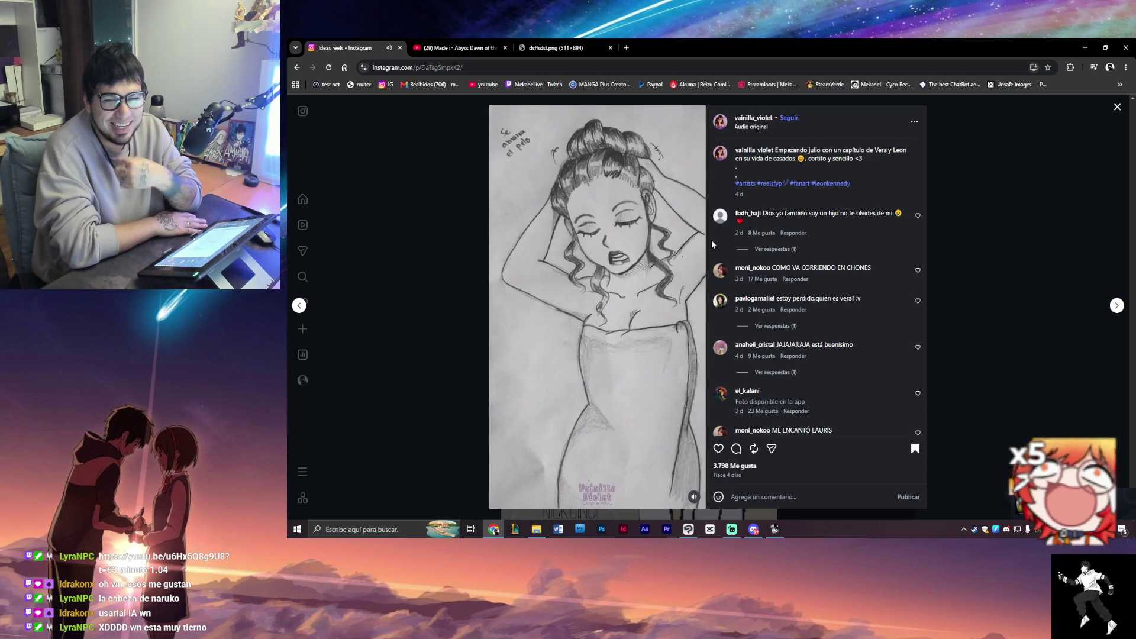
left_click(460, 320)
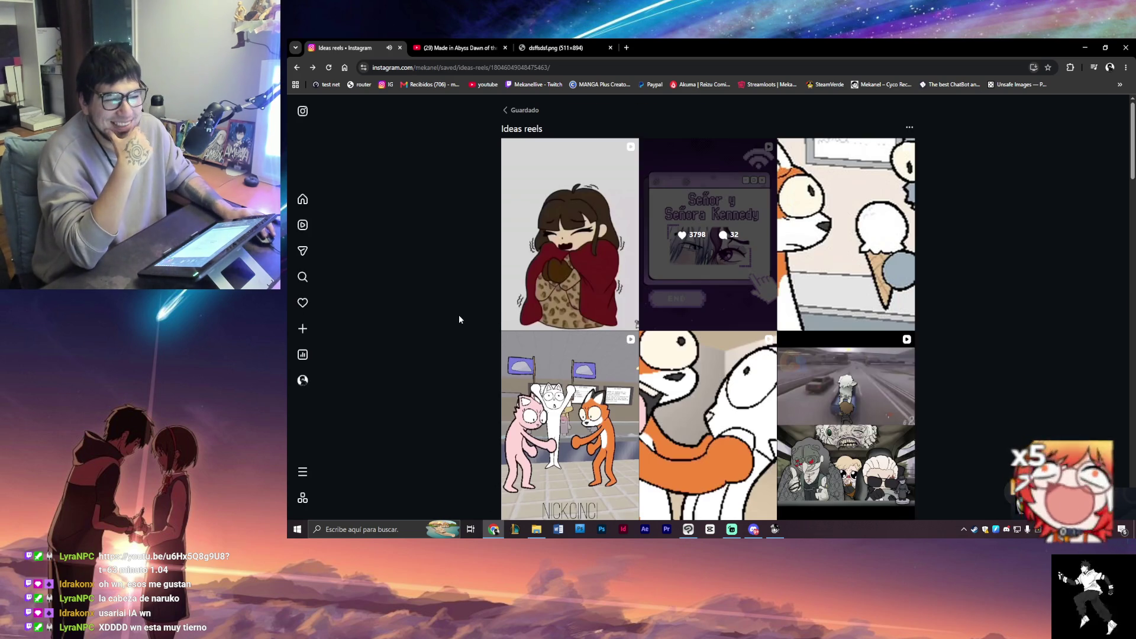
- Watch the friends-driving reel, close it, and open the fox-at-the-computer reel
scroll(638, 333, "down", 2)
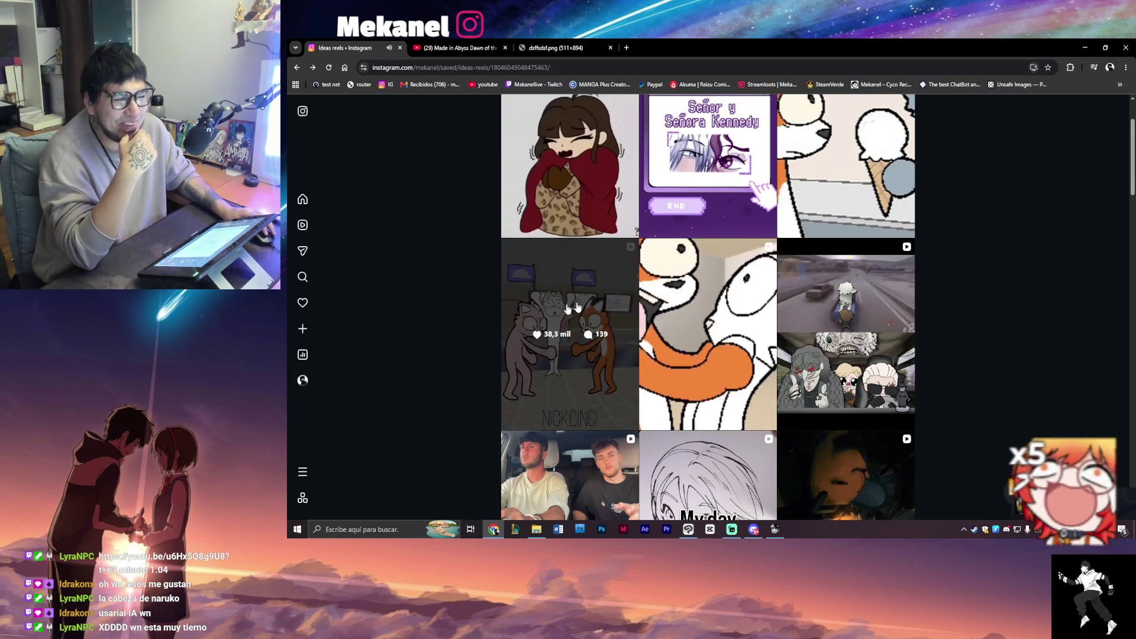
scroll(560, 373, "down", 3)
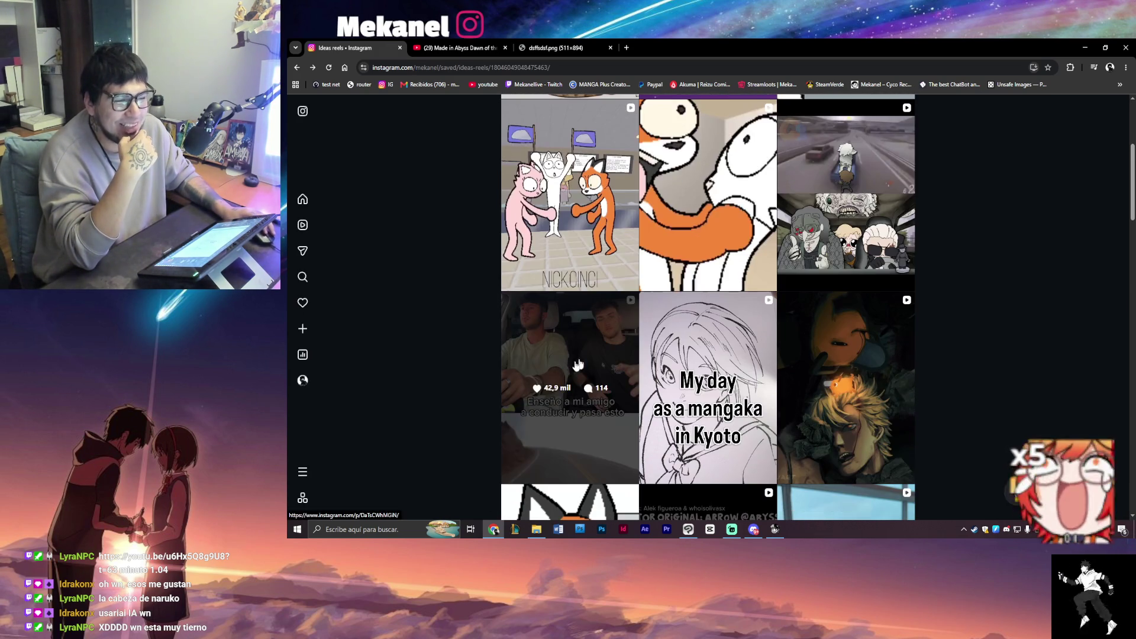
left_click(580, 349)
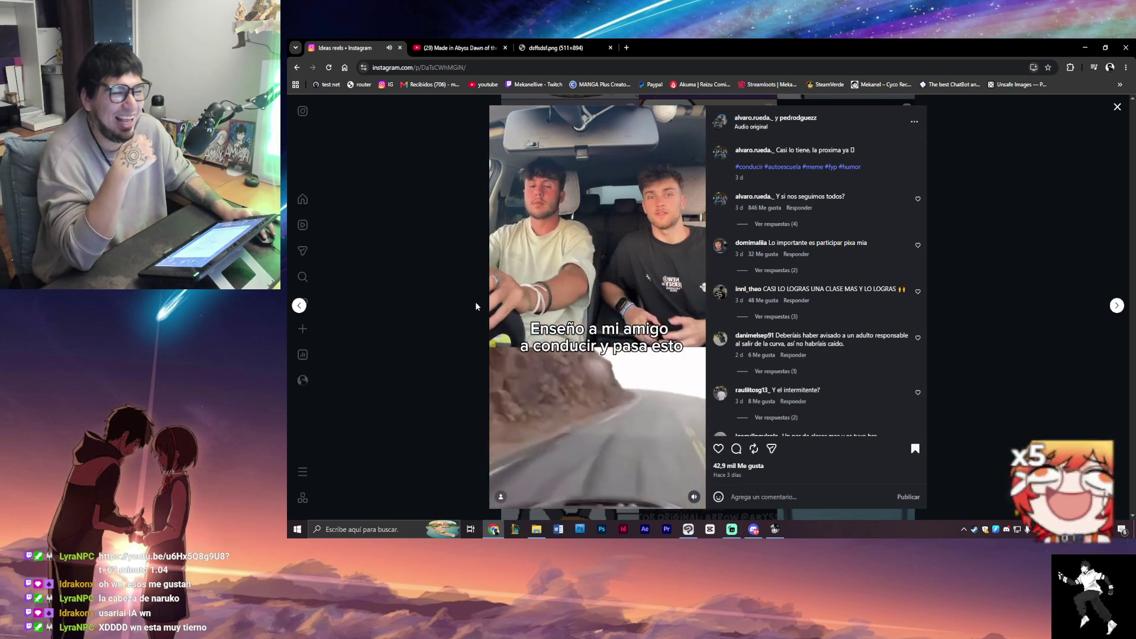
left_click(476, 306)
scroll(651, 349, "down", 1)
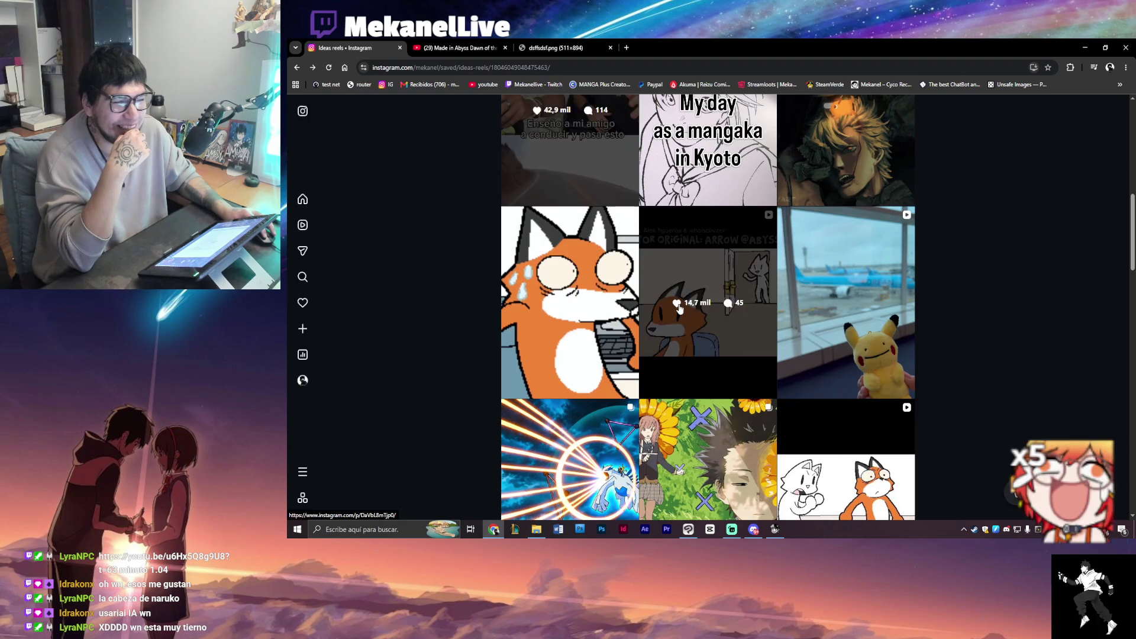
left_click(679, 309)
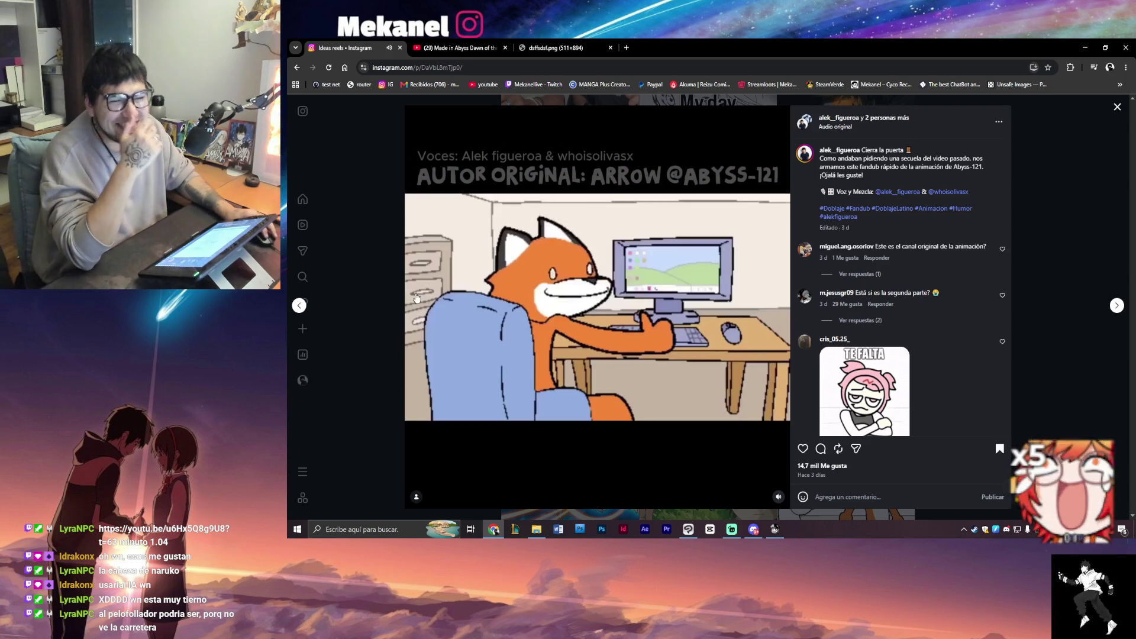
- Play the fox 'Cuando ves una araña en la pared' reel and open its creator's profile in a new tab
left_click(387, 319)
left_click(658, 327)
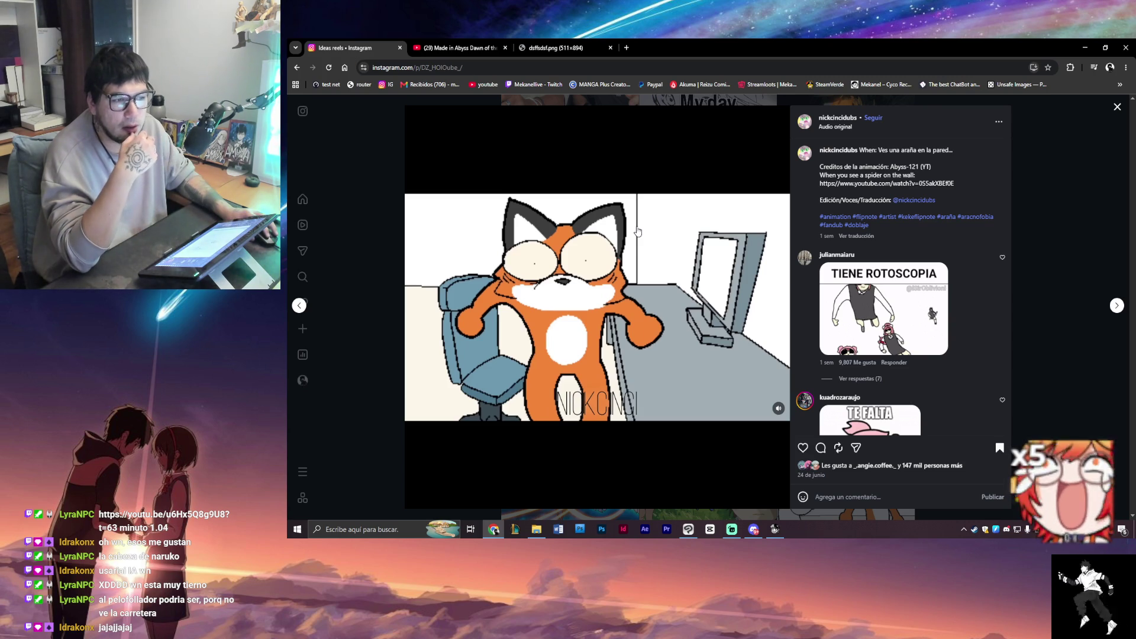
left_click(637, 231)
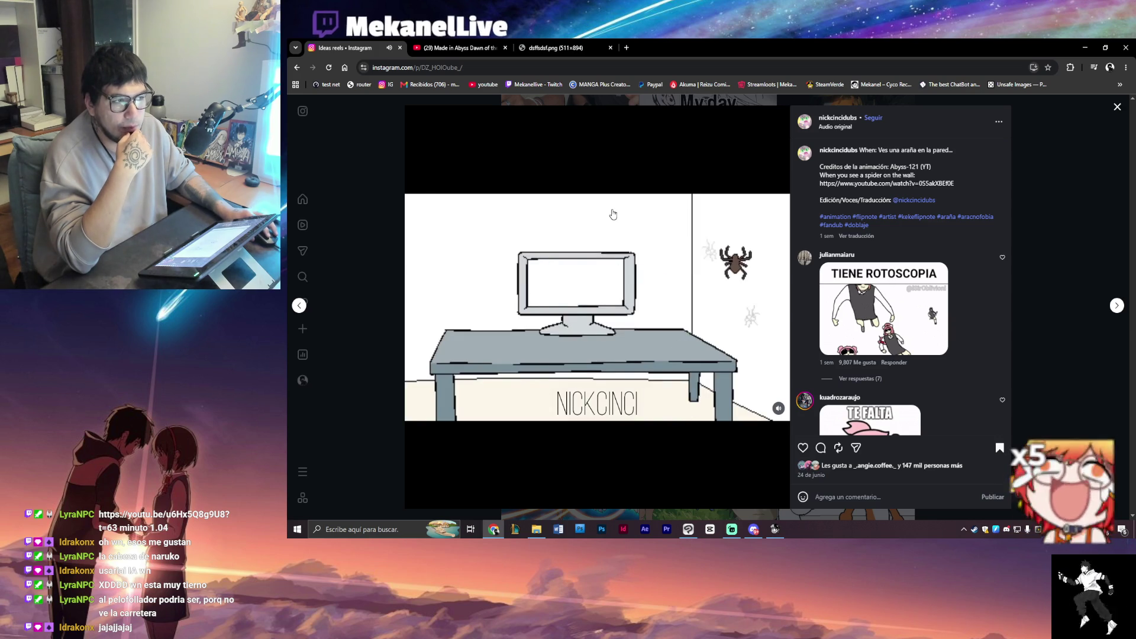
middle_click(802, 157)
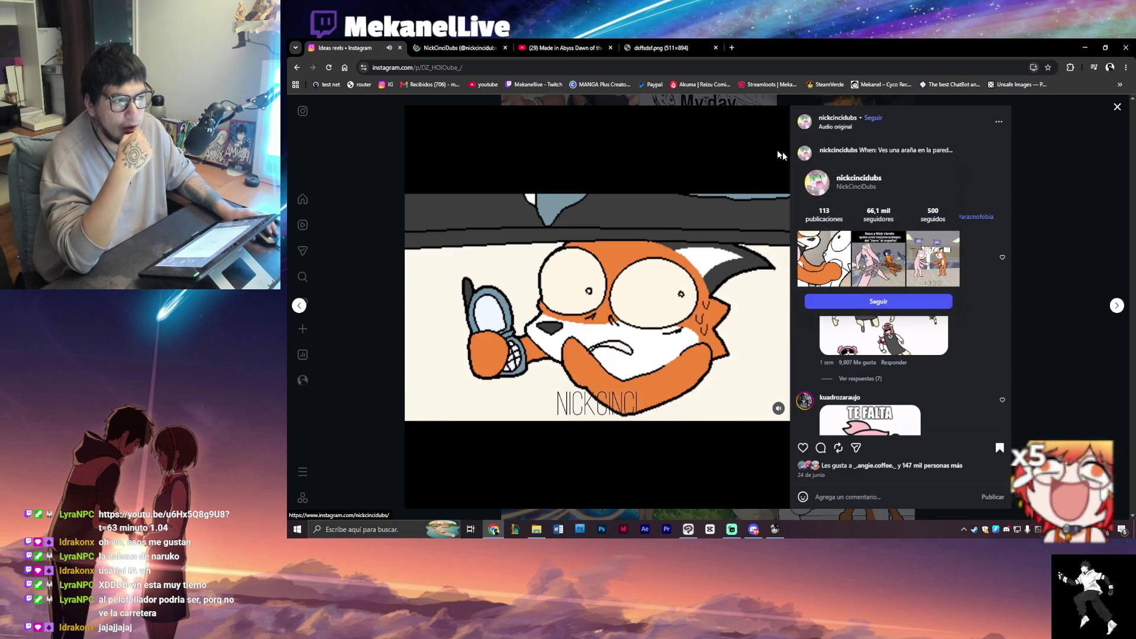
- Browse the reel creator's profile, then close that tab
key("ctrl+Tab")
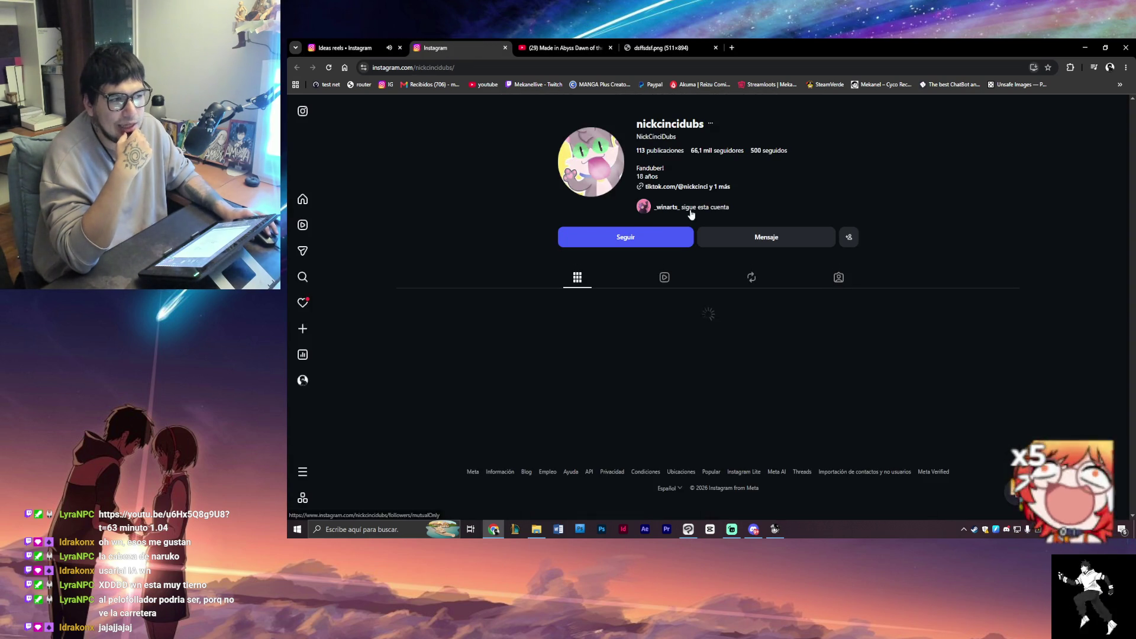
scroll(556, 331, "down", 3)
scroll(556, 330, "up", 4)
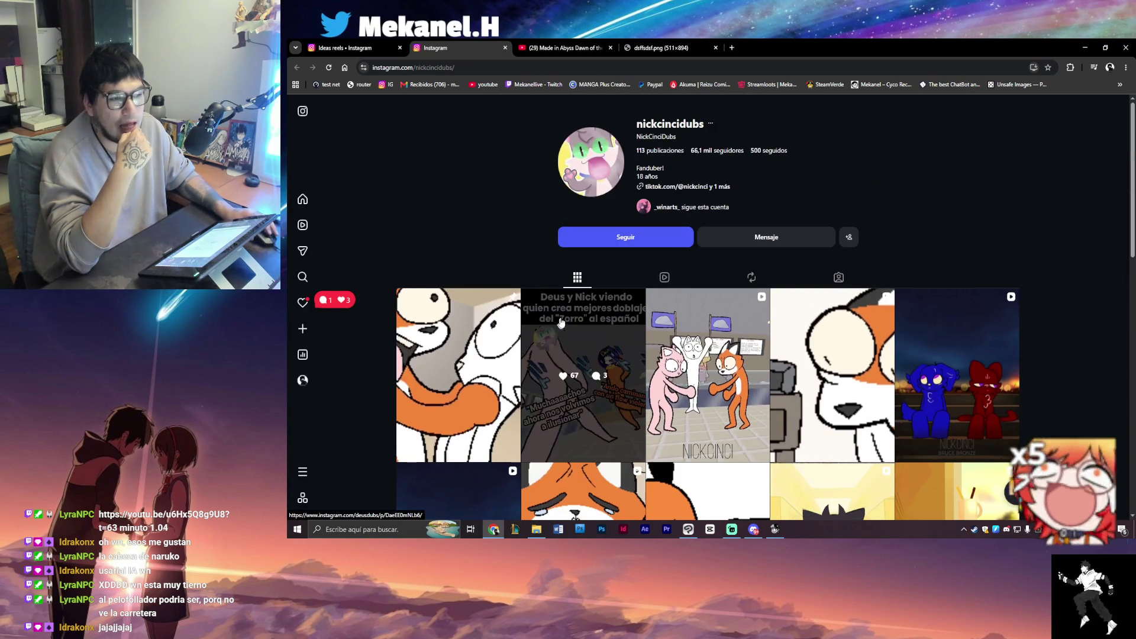
scroll(396, 296, "down", 10)
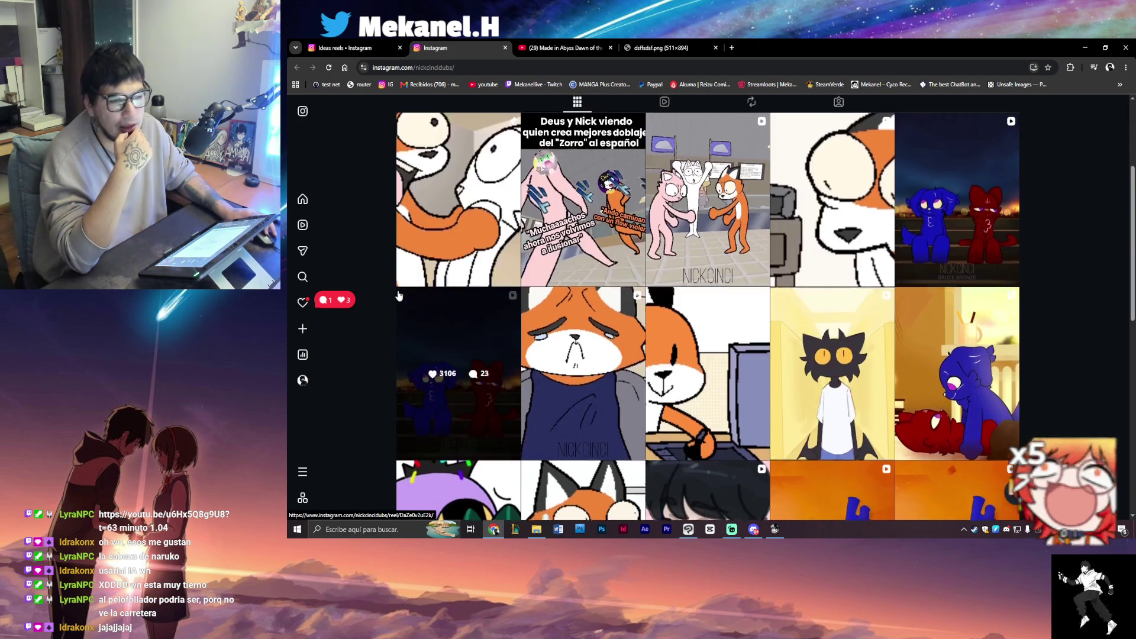
scroll(392, 329, "down", 3)
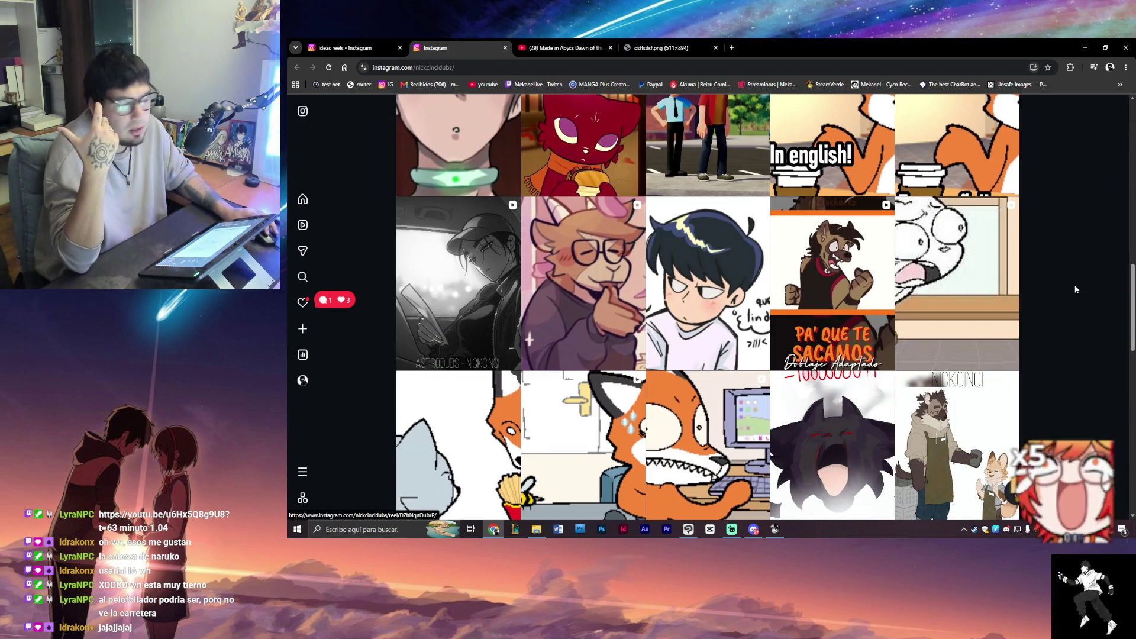
scroll(958, 355, "down", 5)
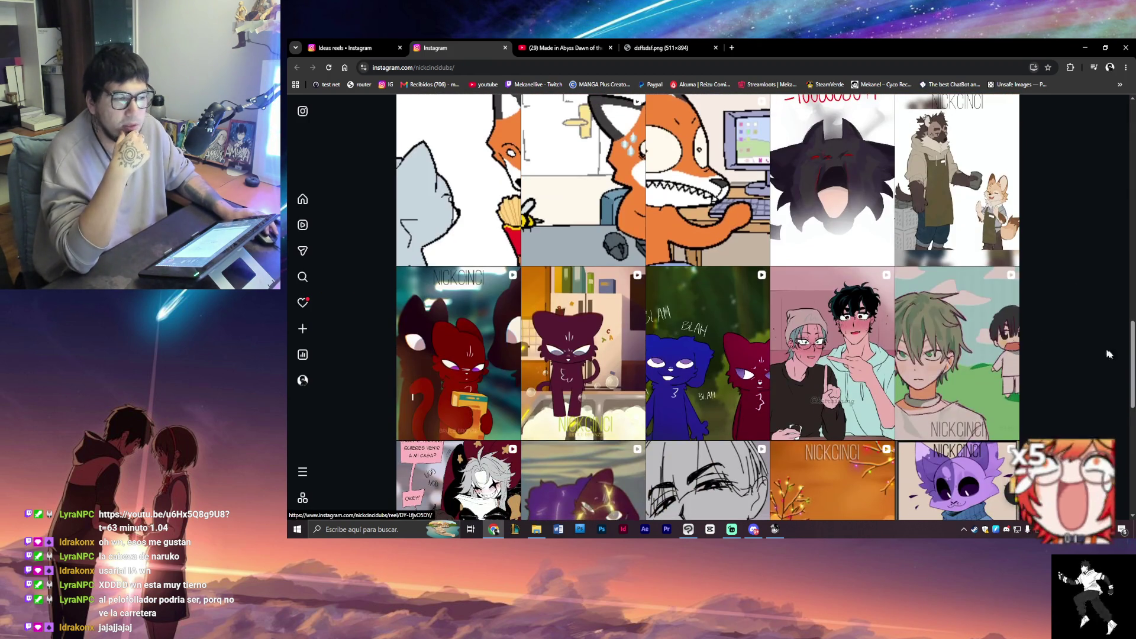
scroll(958, 355, "up", 15)
scroll(707, 307, "up", 3)
key("ctrl+w")
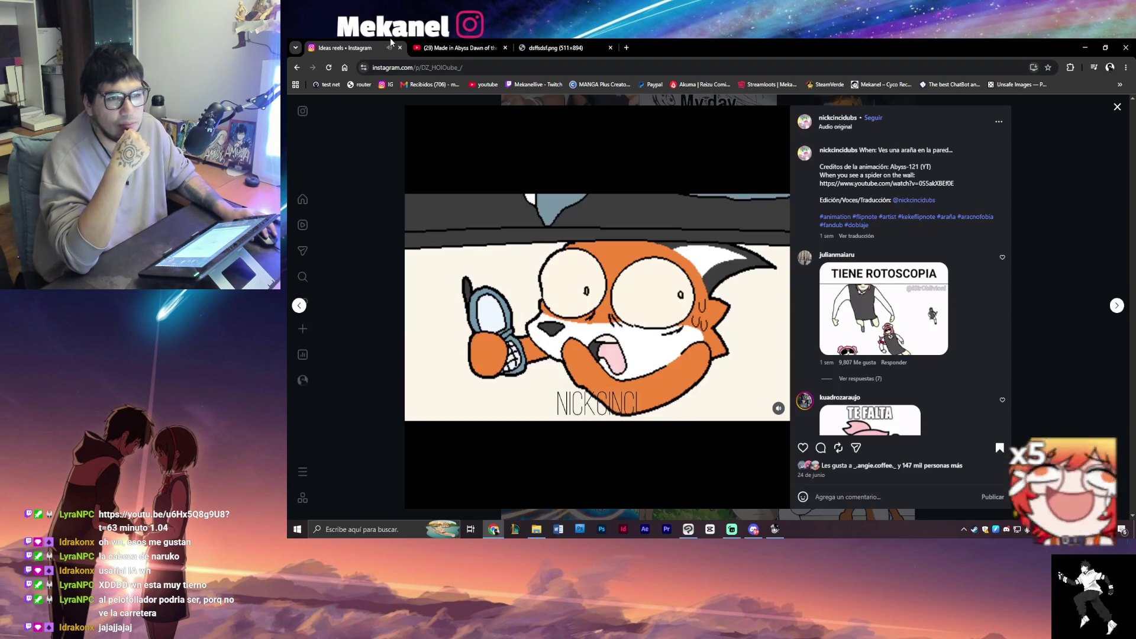
- Close the reel, briefly view the cat-and-fox reel, and scroll the Ideas grid back to the top
left_click(391, 231)
scroll(828, 295, "down", 4)
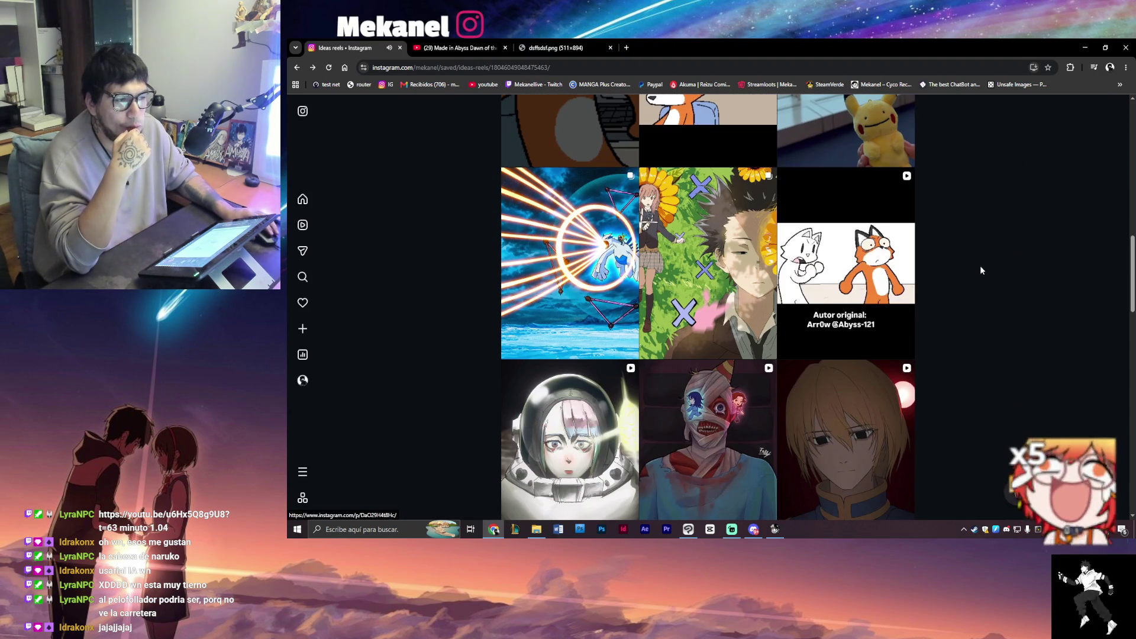
left_click(846, 230)
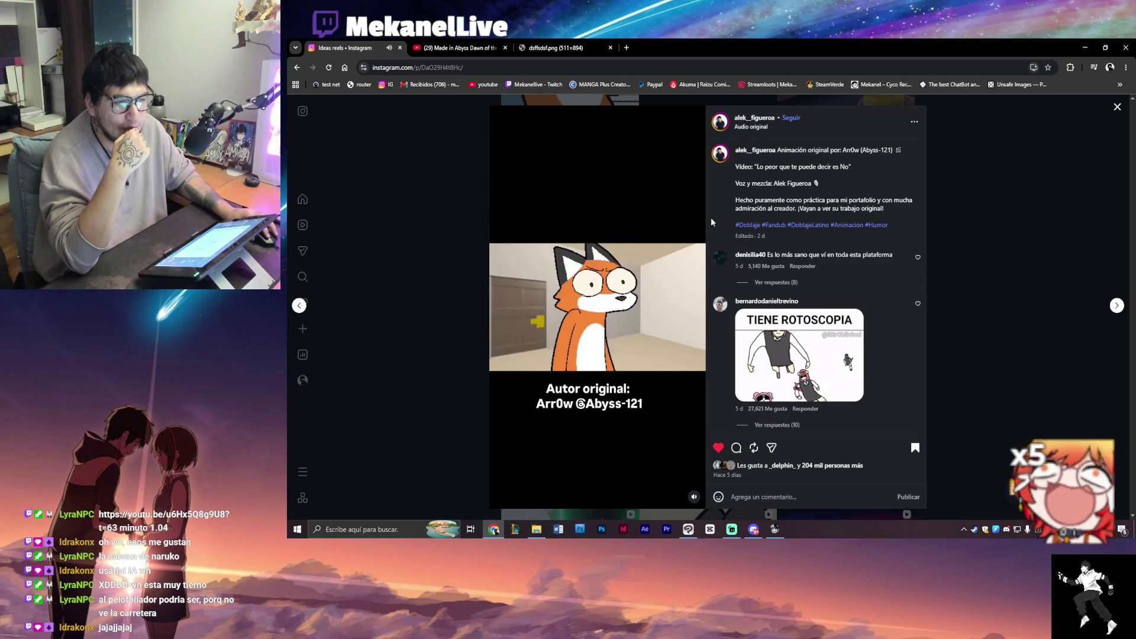
left_click(446, 314)
scroll(446, 314, "up", 10)
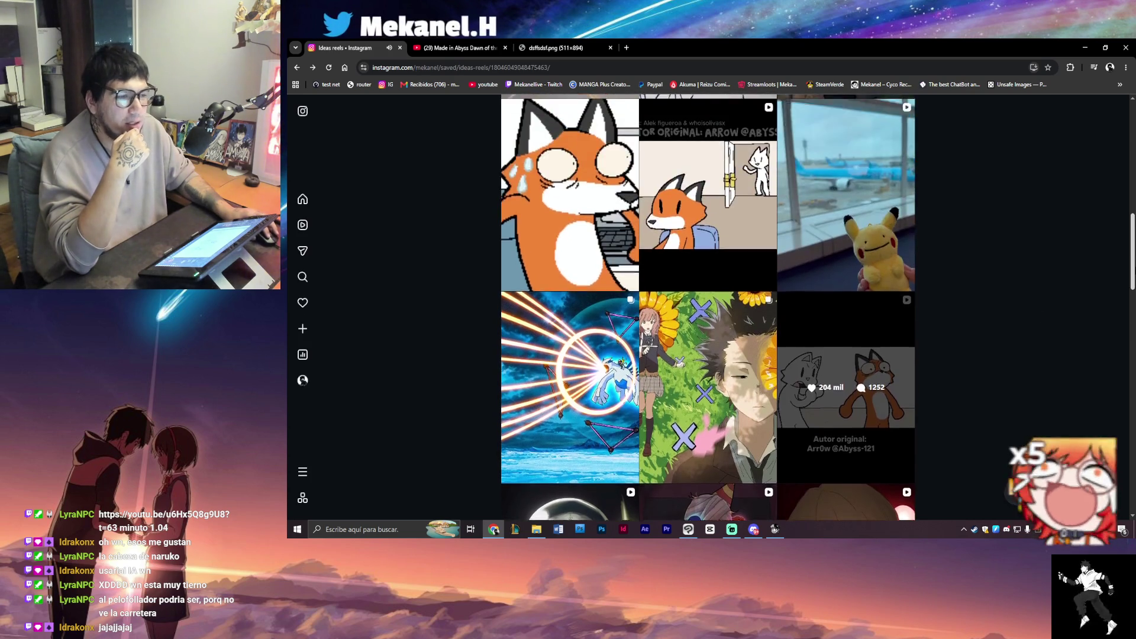
scroll(707, 307, "up", 4)
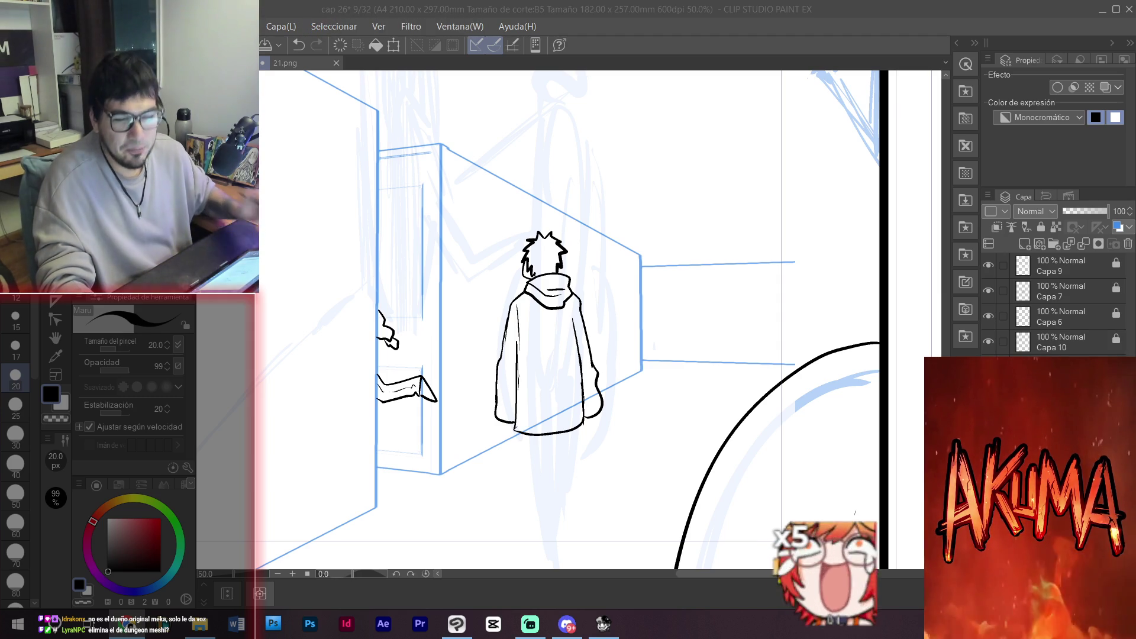
- Zoom the canvas from 50% to 66.7% around the hooded figure by the door
mouse_move(553, 428)
left_mouse_down()
mouse_move(530, 355)
mouse_move(555, 380)
left_mouse_up()
scroll(530, 352, "up", 1)
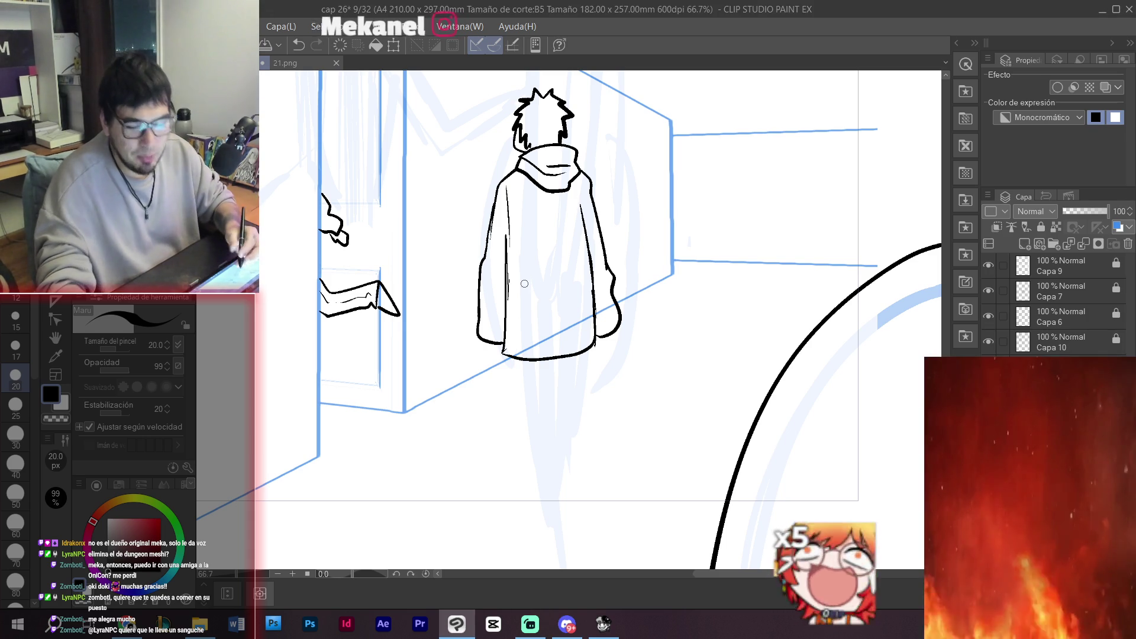
- Ink the trouser leg's outer edge, fold line and crease, then start a bag under each sleeve
mouse_move(586, 368)
left_mouse_down()
mouse_move(556, 307)
mouse_move(474, 215)
left_mouse_up()
scroll(556, 307, "up", 2)
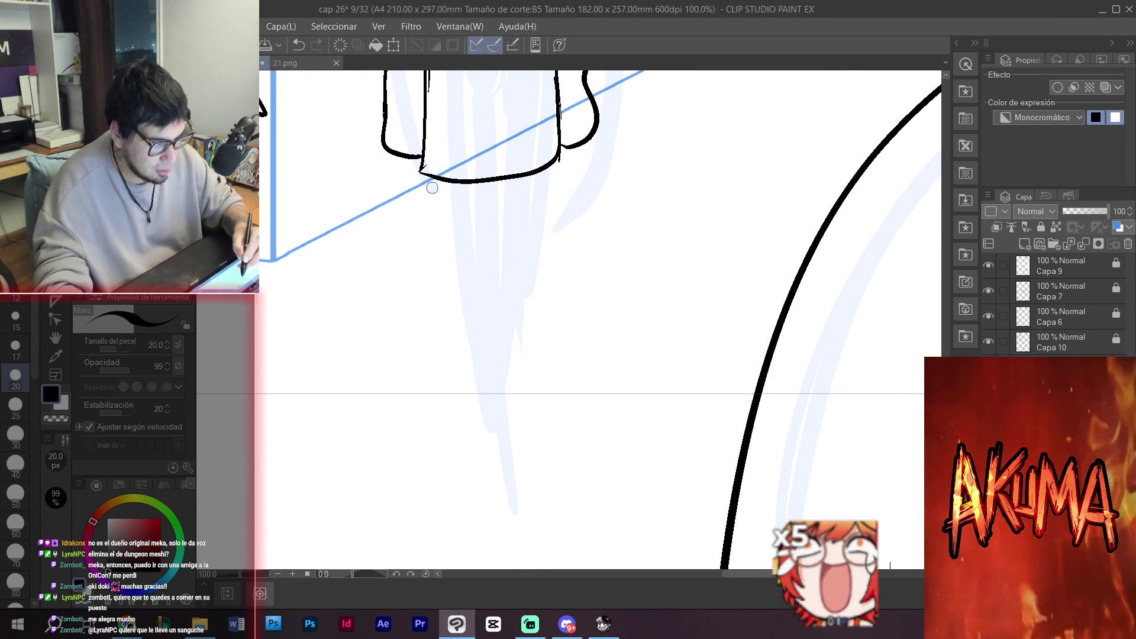
mouse_move(427, 177)
left_mouse_down()
mouse_move(456, 408)
mouse_move(490, 498)
mouse_move(500, 483)
mouse_move(525, 497)
left_mouse_up()
left_click_drag(559, 156, 528, 442)
mouse_move(518, 217)
left_mouse_down()
mouse_move(499, 223)
mouse_move(499, 320)
left_mouse_up()
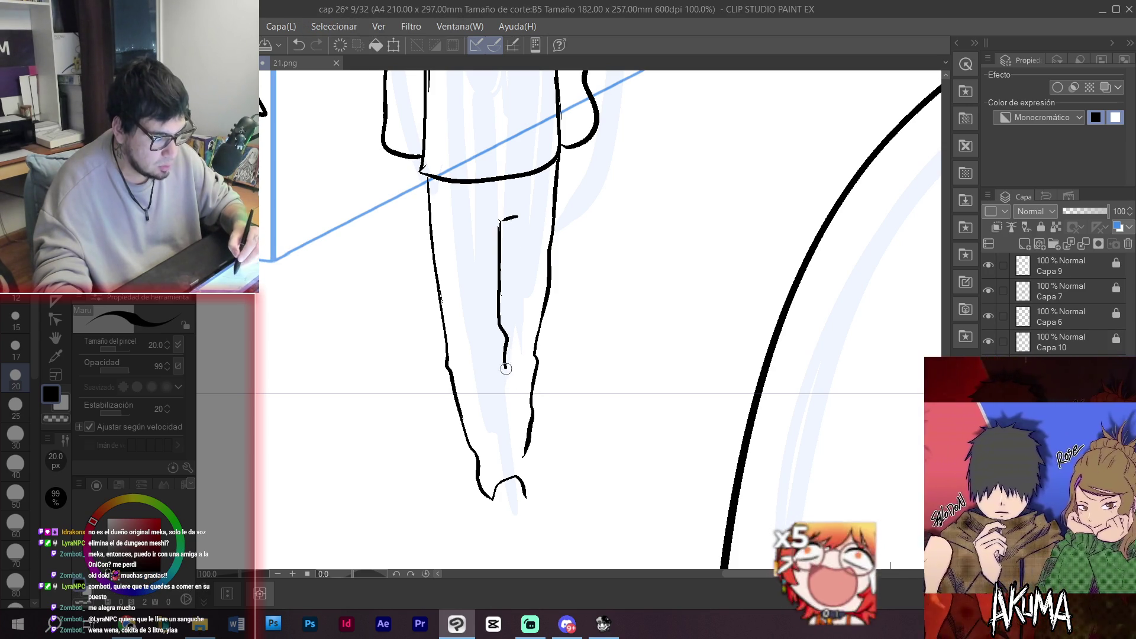
left_click_drag(504, 364, 518, 457)
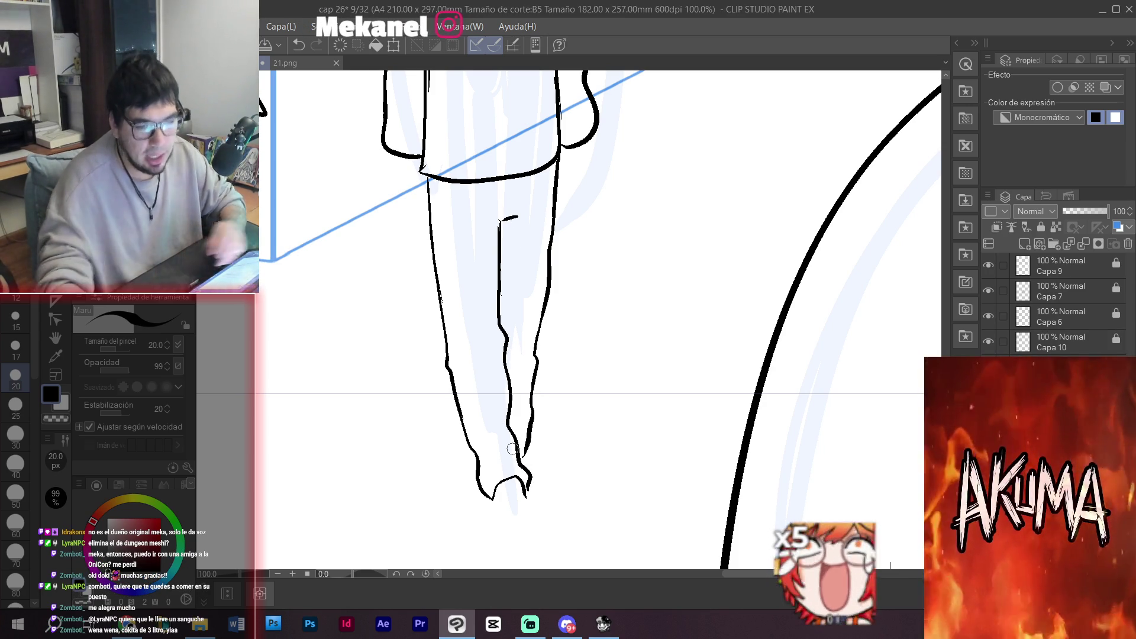
left_click_drag(503, 232, 512, 231)
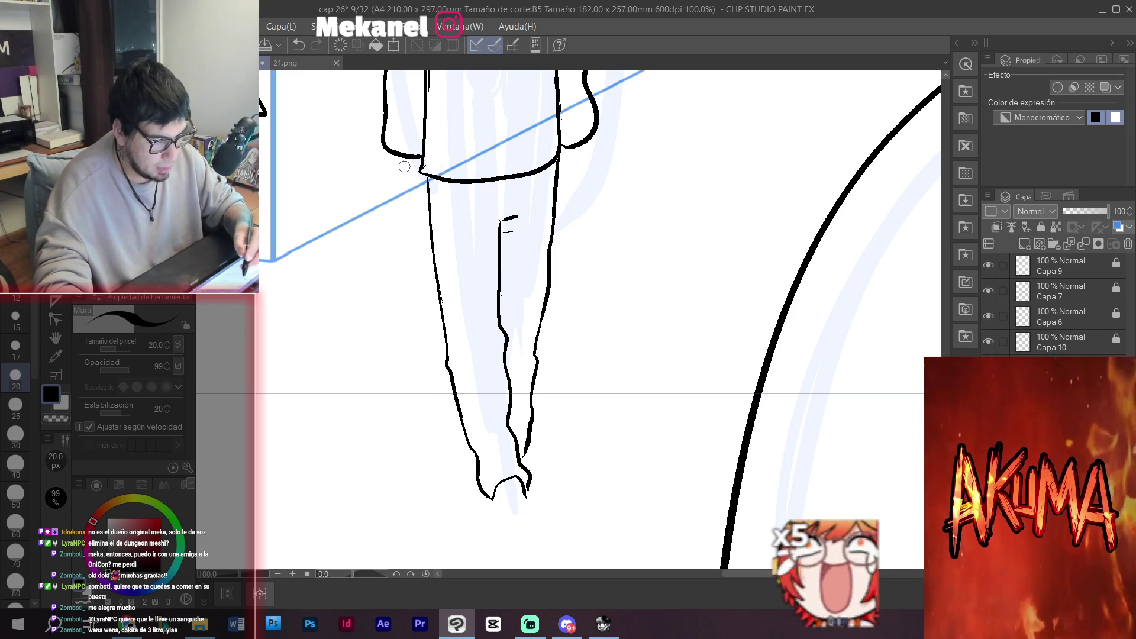
mouse_move(396, 156)
left_mouse_down()
mouse_move(393, 176)
mouse_move(411, 174)
mouse_move(338, 340)
mouse_move(346, 394)
mouse_move(440, 437)
mouse_move(456, 419)
left_mouse_up()
left_click_drag(584, 143, 588, 161)
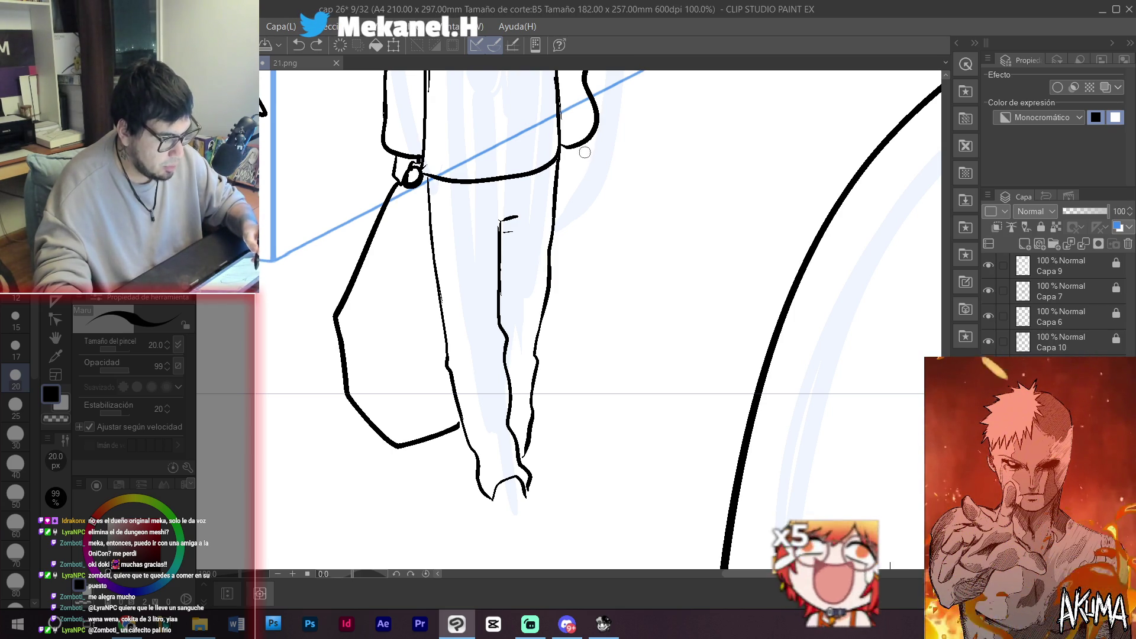
- Redraw the right bag's outline and finish the curved bottom and corner of the left bag
left_click_drag(578, 179, 608, 304)
key("ctrl+z")
mouse_move(581, 178)
left_mouse_down()
mouse_move(631, 307)
mouse_move(565, 389)
mouse_move(538, 364)
left_mouse_up()
mouse_move(461, 423)
left_mouse_down()
mouse_move(426, 441)
mouse_move(342, 380)
left_mouse_up()
left_click_drag(456, 399, 379, 405)
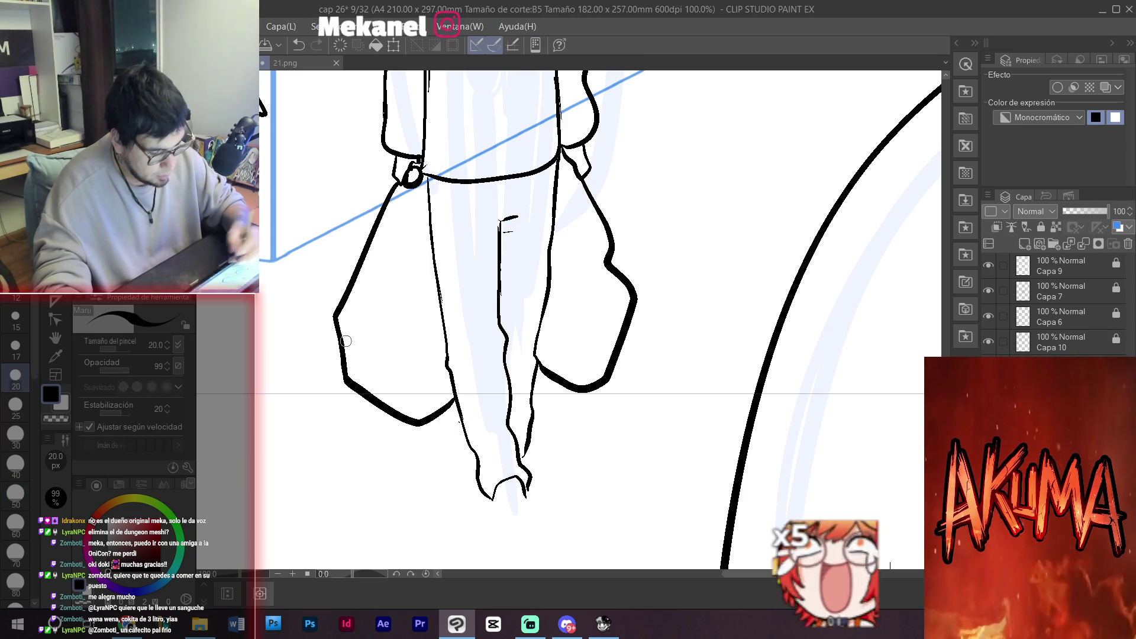
left_click_drag(539, 295, 543, 427)
- Ink the trouser hem's bottom edge and the shoe beneath it
scroll(543, 427, "down", 3)
mouse_move(543, 378)
left_mouse_down()
mouse_move(583, 294)
mouse_move(568, 213)
left_mouse_up()
scroll(521, 371, "up", 2)
scroll(520, 372, "up", 2)
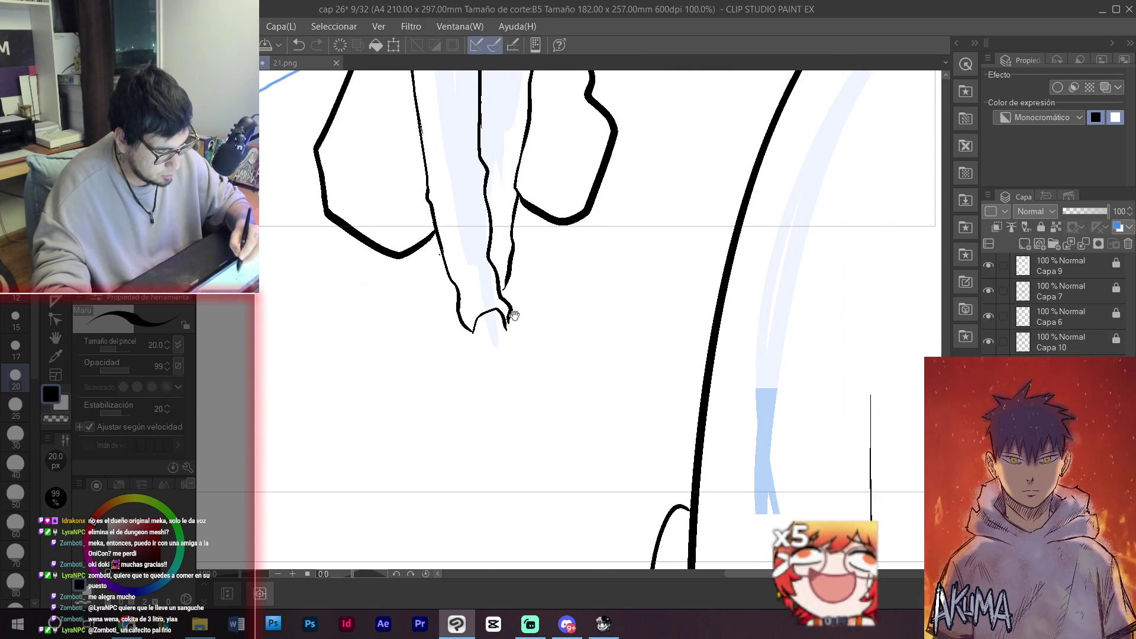
left_click_drag(508, 334, 484, 339)
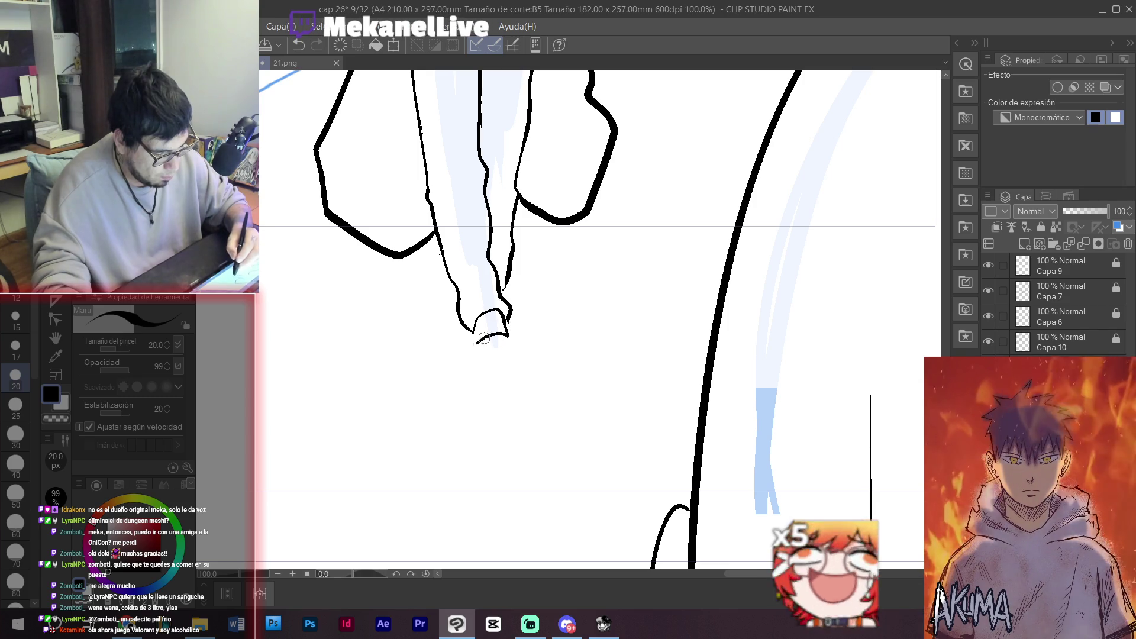
mouse_move(494, 339)
left_mouse_down()
mouse_move(468, 354)
mouse_move(472, 343)
mouse_move(478, 354)
left_mouse_up()
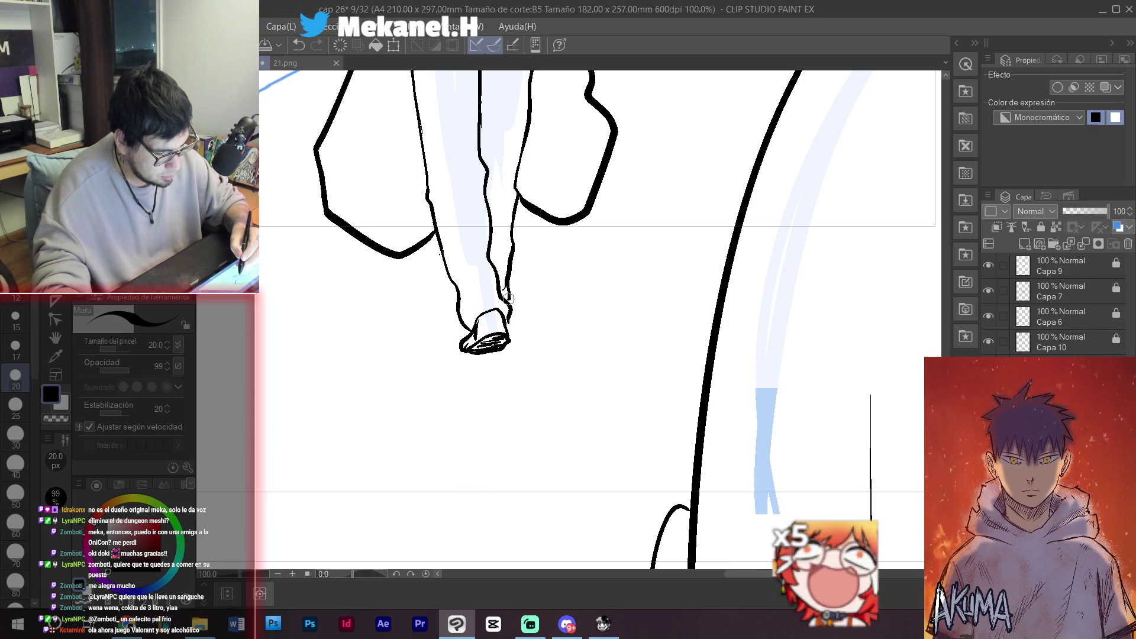
- Line the left trouser edge and hatch shading at the top of the leg
left_click_drag(501, 279, 508, 418)
mouse_move(425, 184)
left_mouse_down()
mouse_move(432, 286)
mouse_move(473, 460)
mouse_move(502, 436)
left_mouse_up()
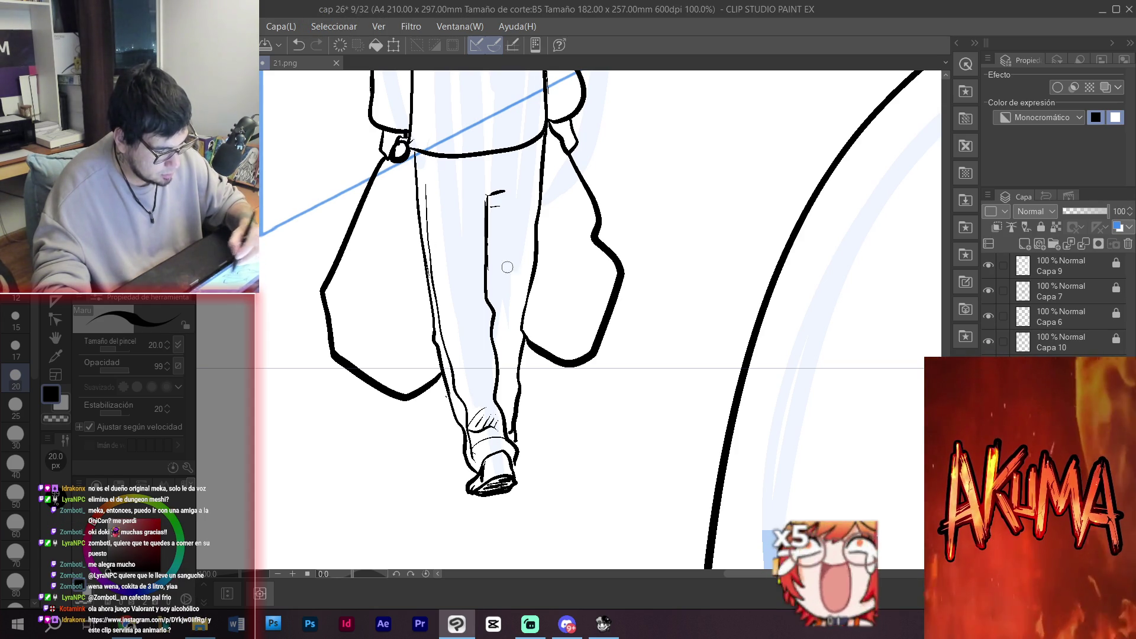
left_click_drag(488, 238, 504, 192)
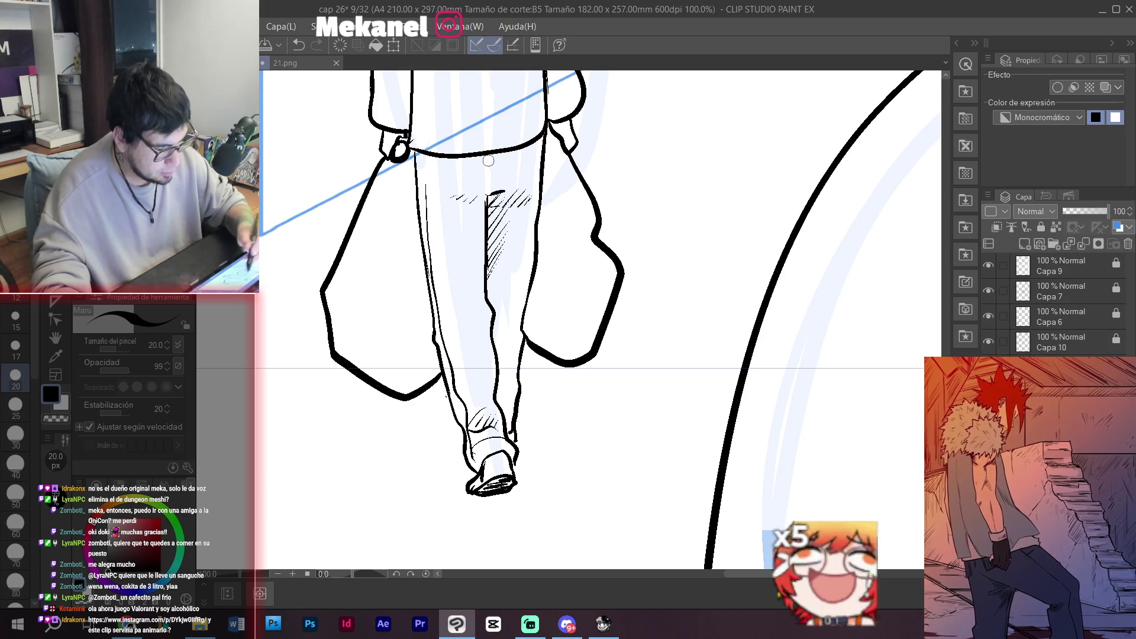
- Scroll the canvas view over the hatched top of the trouser leg
scroll(484, 156, "down", 3)
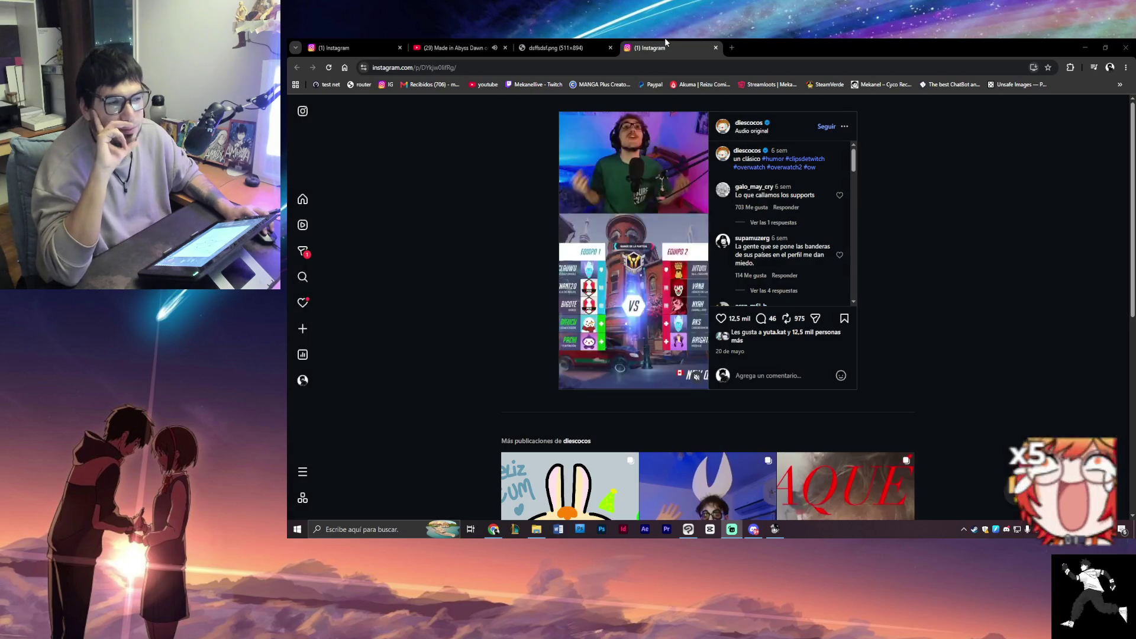
- Unmute the Overwatch humor reel, then bring the File Explorer window forward
left_click(697, 376)
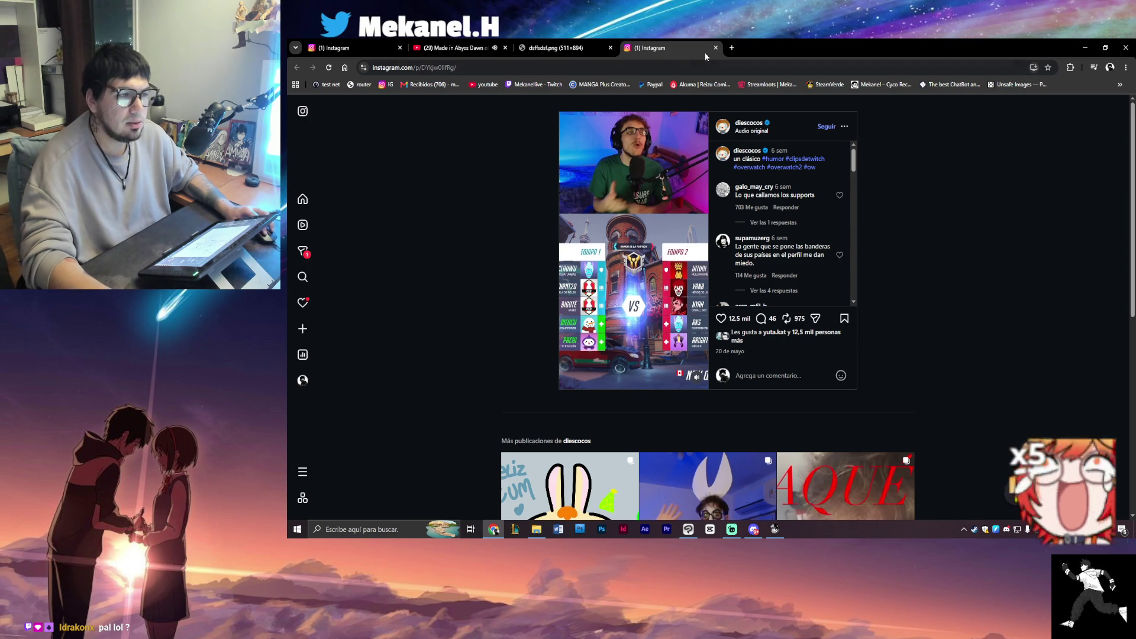
left_click(536, 529)
- Browse manga > art, past jugar lol, and open chicos copy.png from the meme folder in Photos
left_click(320, 232)
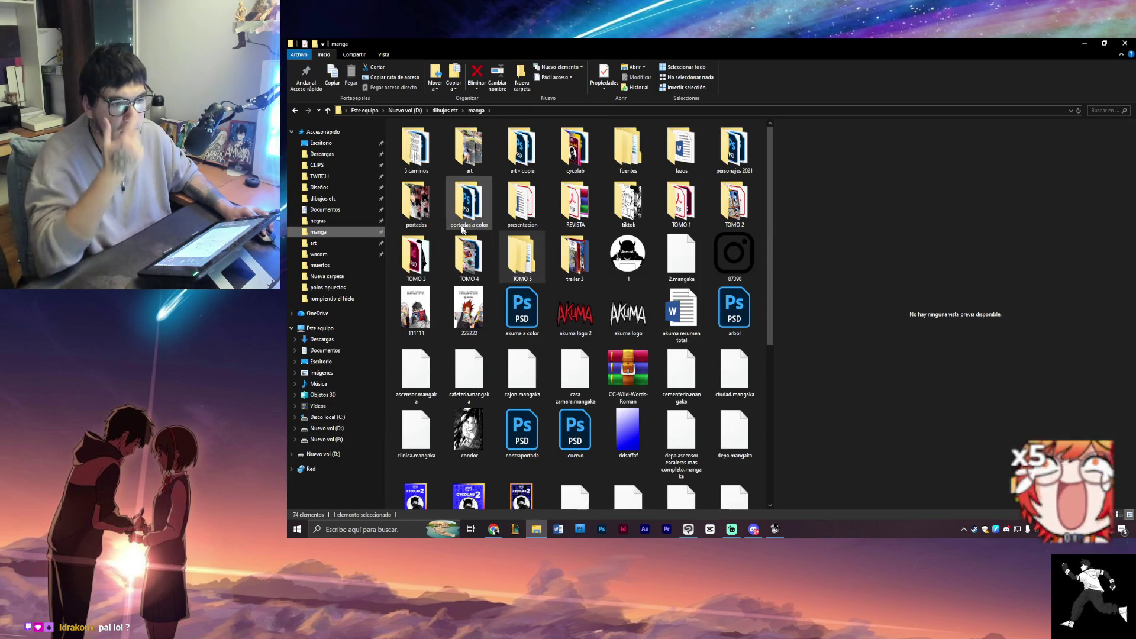
double_click(467, 149)
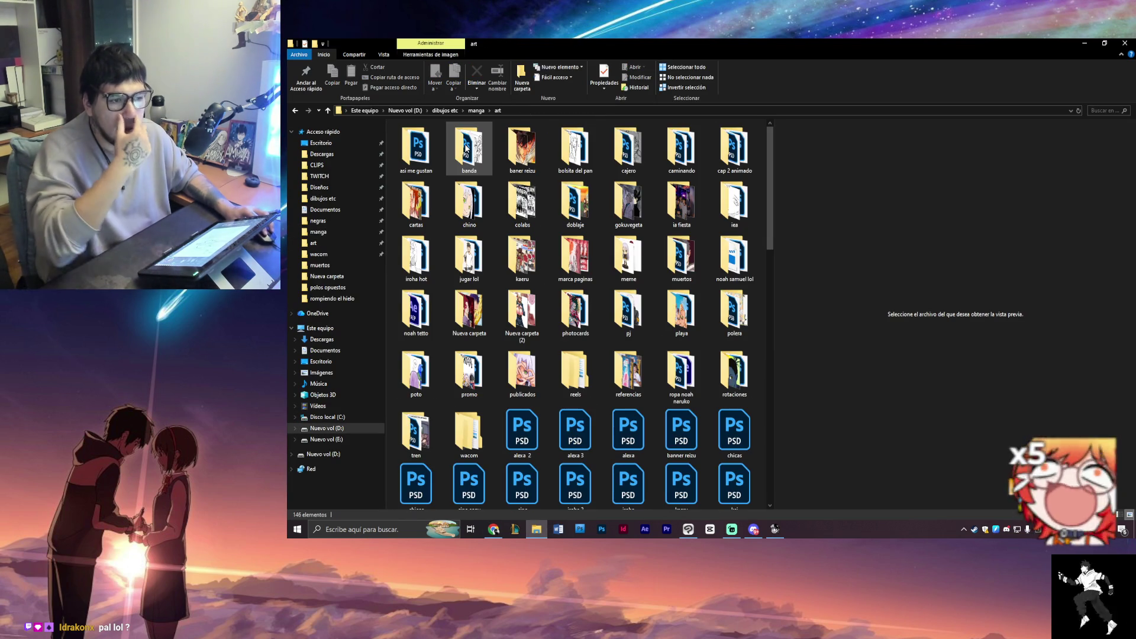
double_click(489, 249)
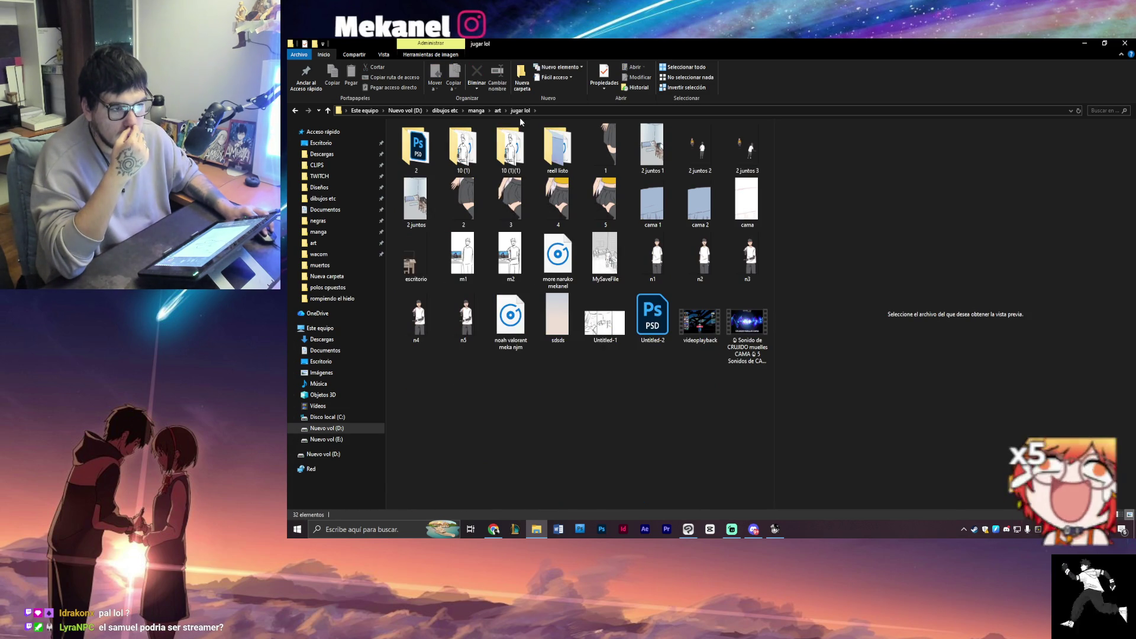
left_click(497, 111)
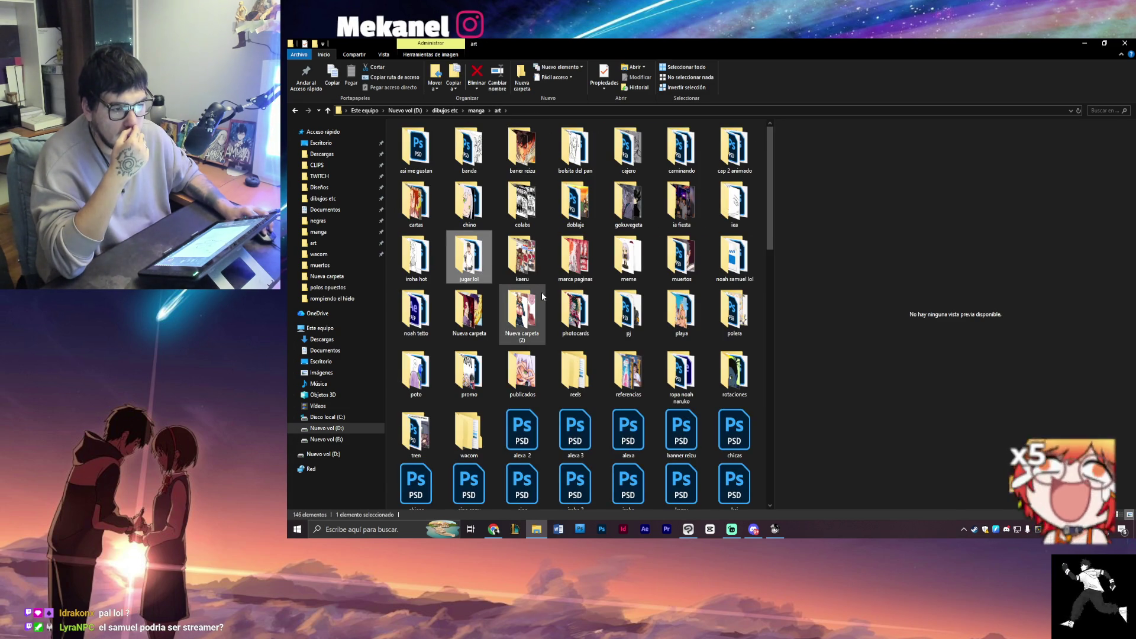
double_click(734, 258)
left_click(458, 152)
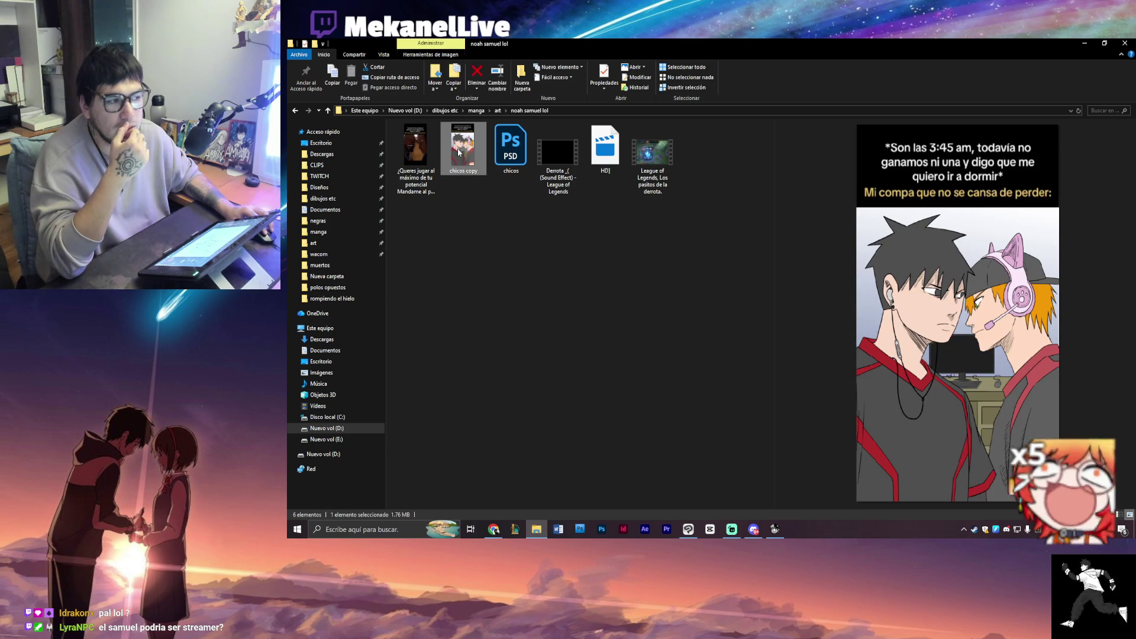
double_click(459, 152)
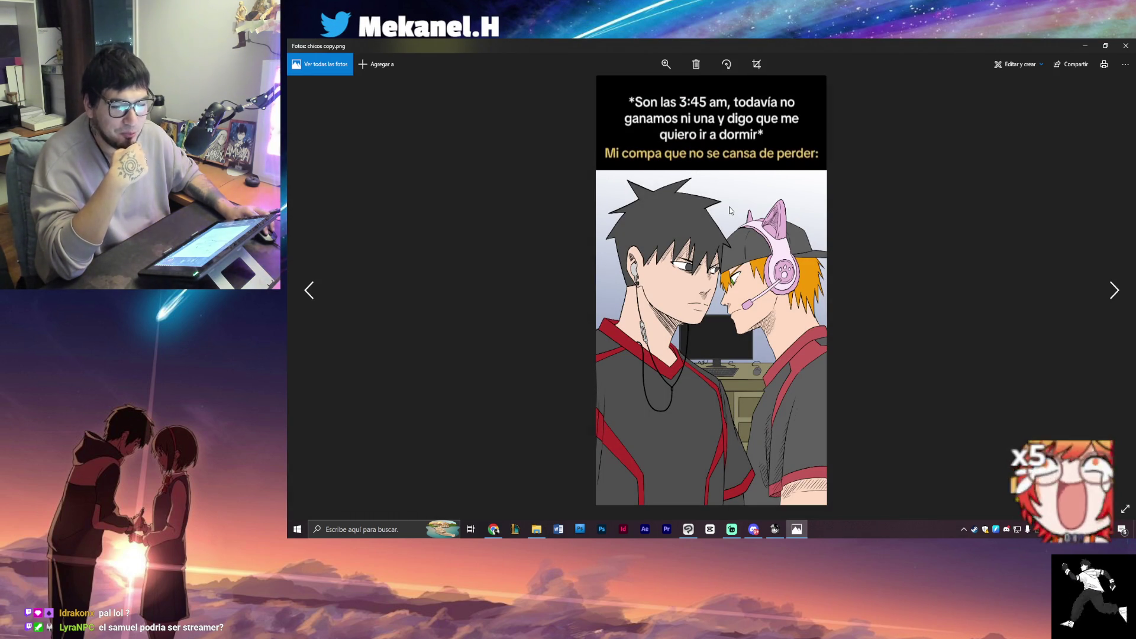
- Zoom in and out on the chicos copy meme image, then close Photos
scroll(730, 210, "up", 3)
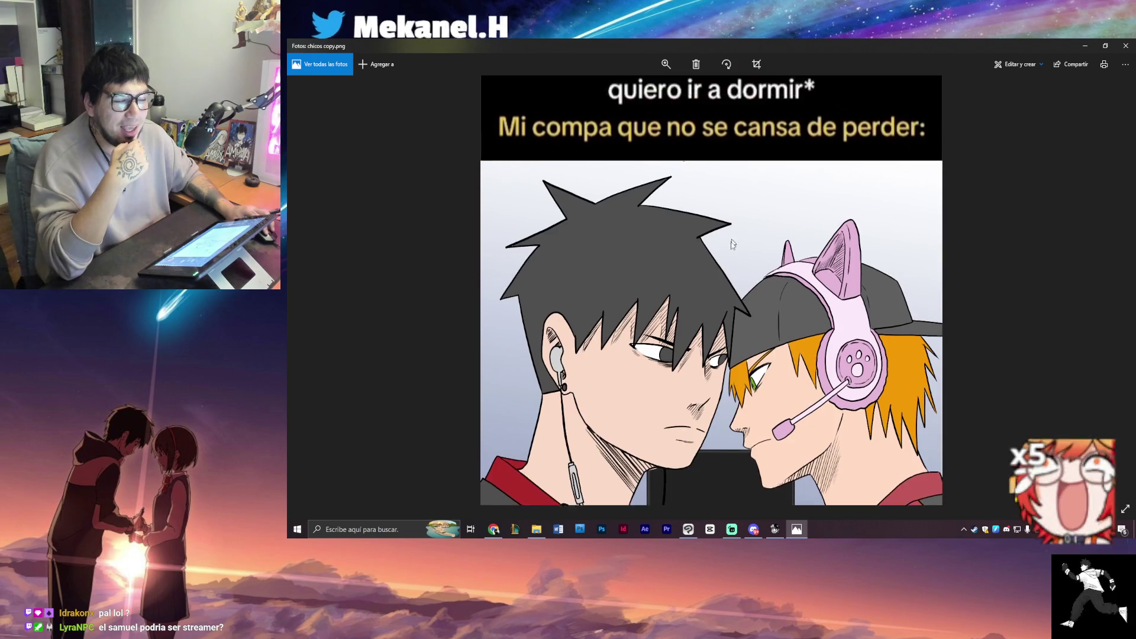
scroll(733, 231, "down", 3)
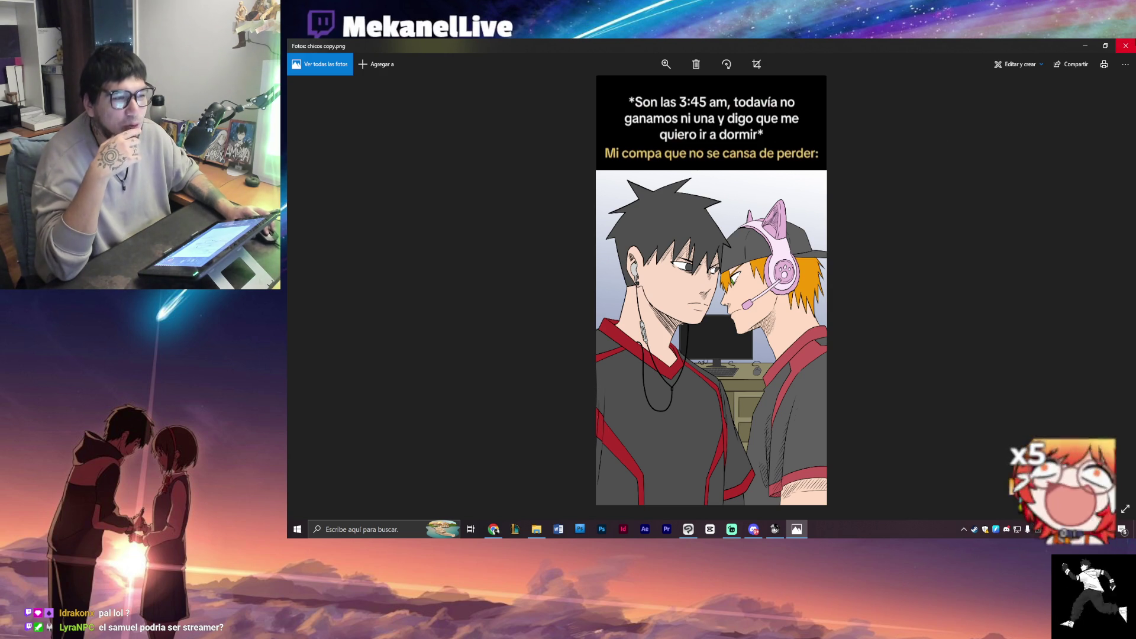
left_click(1125, 45)
- Play and pause the original meme video, close the player and return to the art folder
double_click(419, 146)
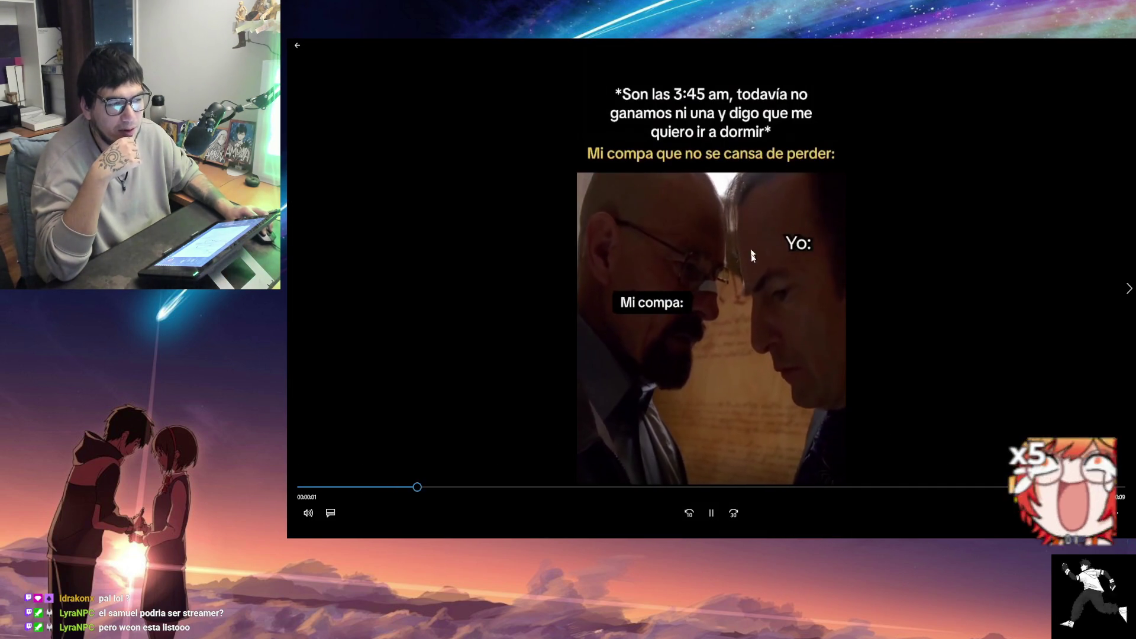
left_click(718, 503)
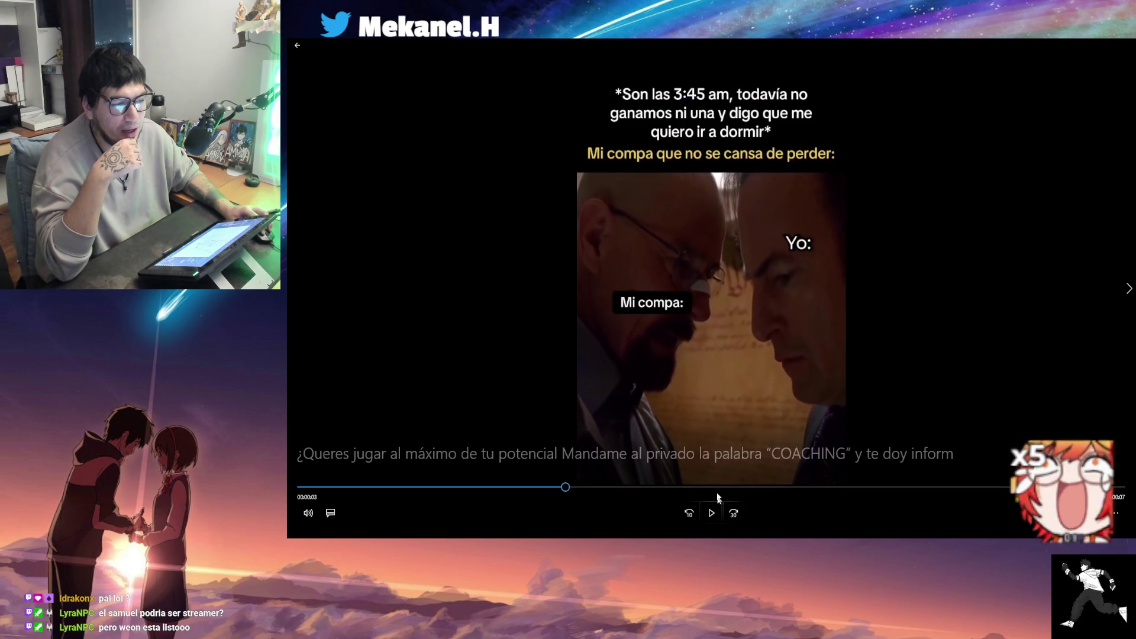
double_click(759, 198)
left_click(1126, 45)
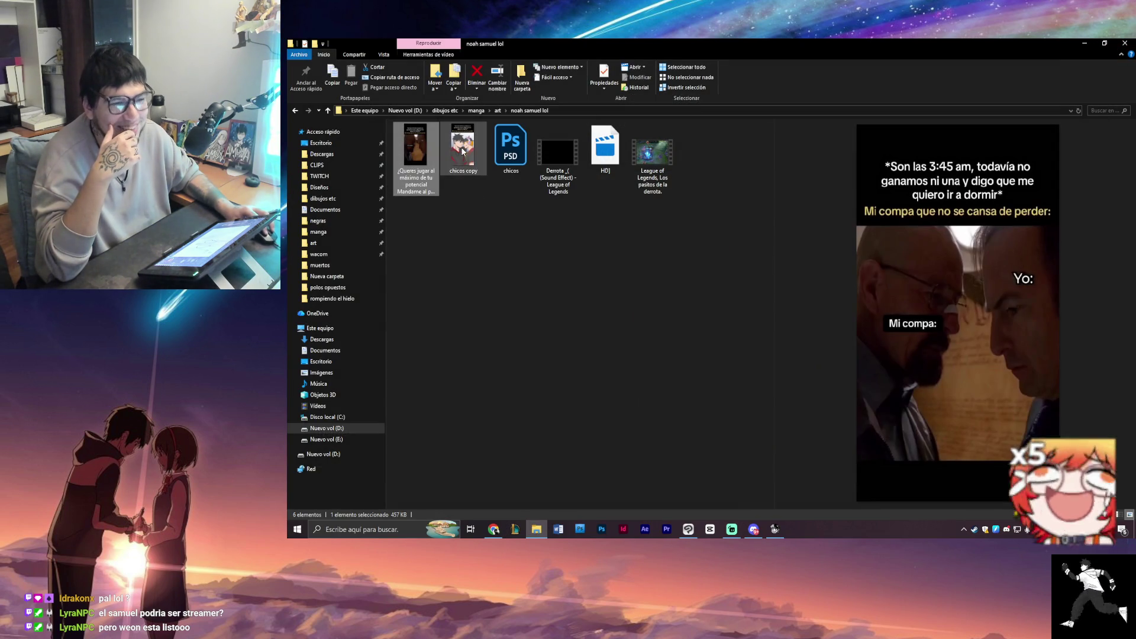
left_click(464, 151)
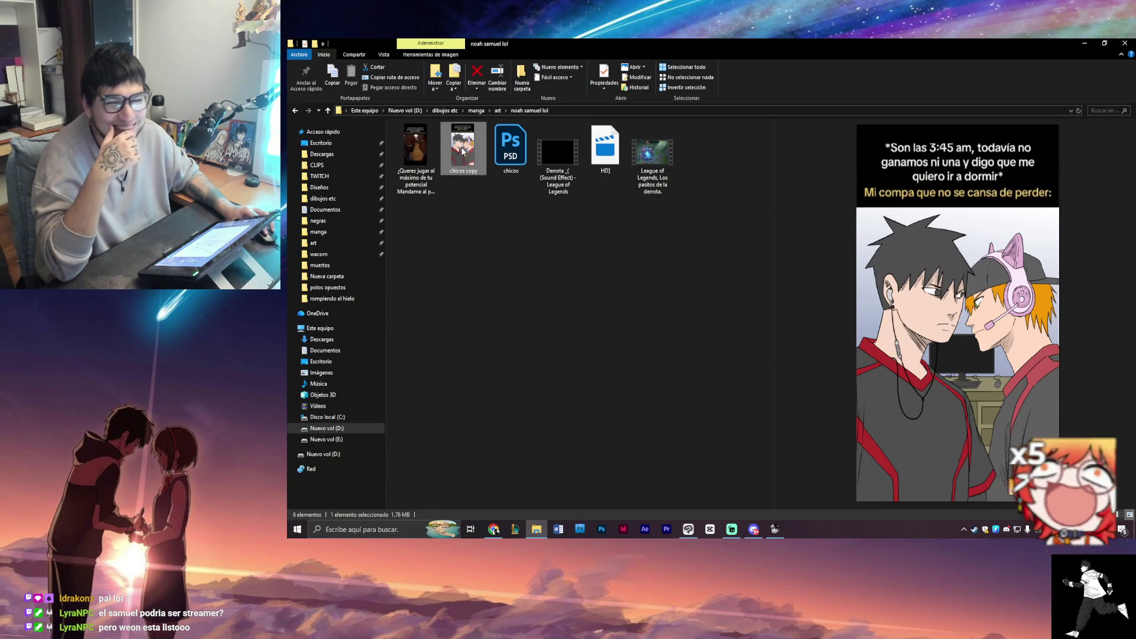
left_click(497, 111)
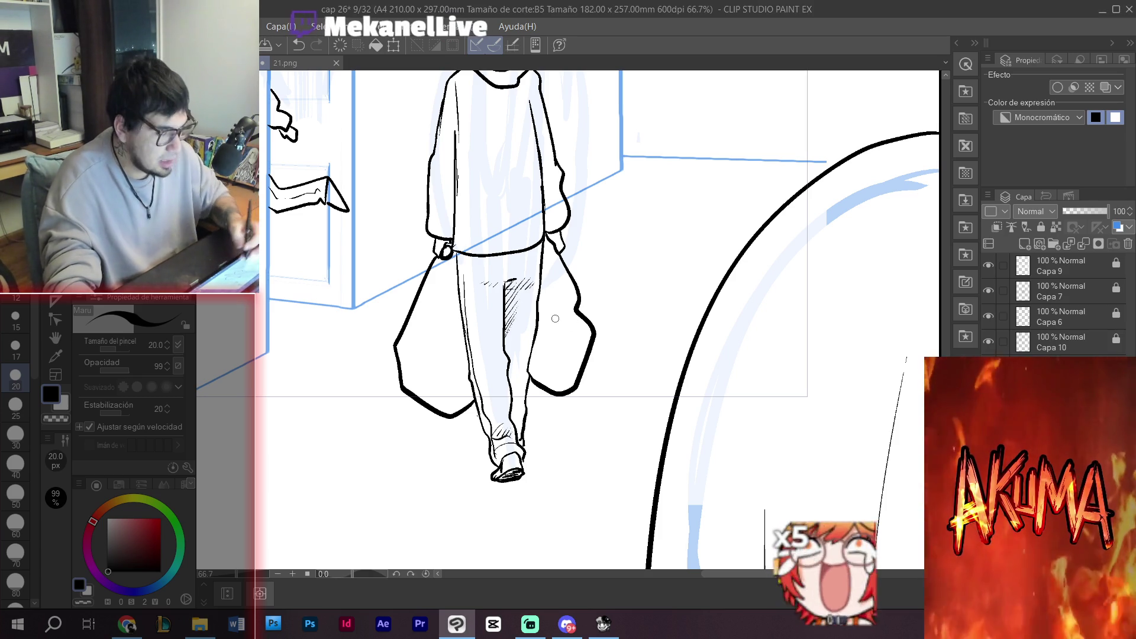
- Hatch diagonal ground shadow under the walking figure's shoes
mouse_move(544, 226)
left_mouse_down()
mouse_move(590, 228)
mouse_move(596, 206)
mouse_move(700, 284)
mouse_move(568, 246)
mouse_move(568, 333)
mouse_move(600, 289)
mouse_move(577, 346)
left_mouse_up()
left_click_drag(597, 305, 542, 386)
mouse_move(563, 345)
left_mouse_down()
mouse_move(528, 407)
mouse_move(535, 392)
left_mouse_up()
mouse_move(592, 289)
left_mouse_down()
mouse_move(579, 311)
mouse_move(594, 276)
mouse_move(596, 302)
mouse_move(606, 294)
left_mouse_up()
left_click_drag(554, 343, 532, 388)
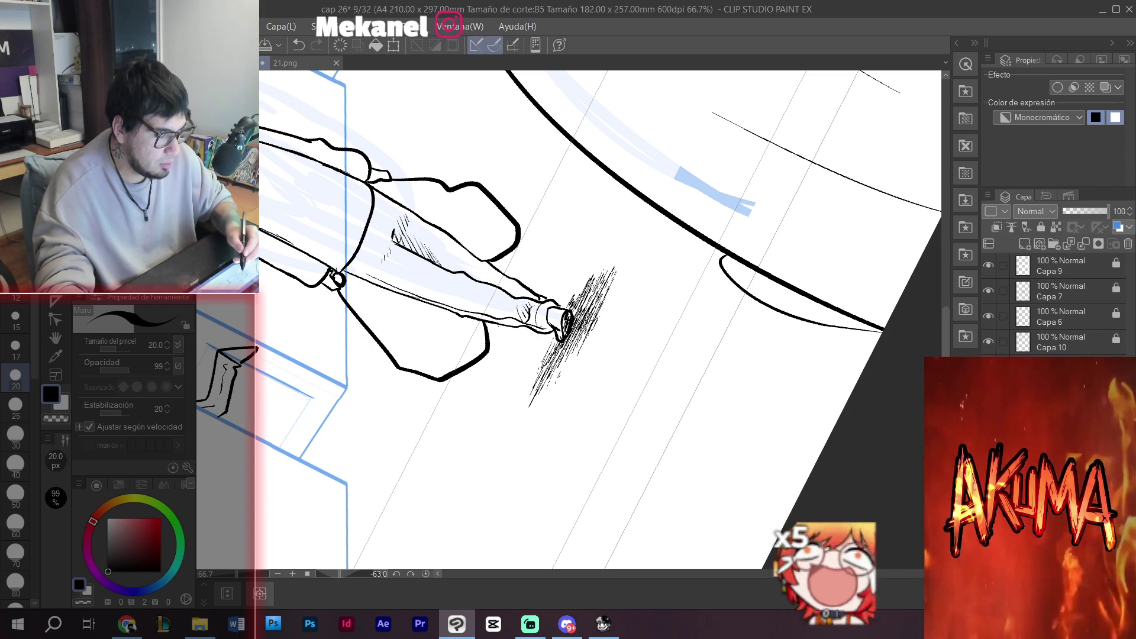
- Reset the canvas rotation and zoom, and select the blue sketch layer
key("ctrl+minus")
key("ctrl+at")
key("ctrl+at")
key("ctrl+at")
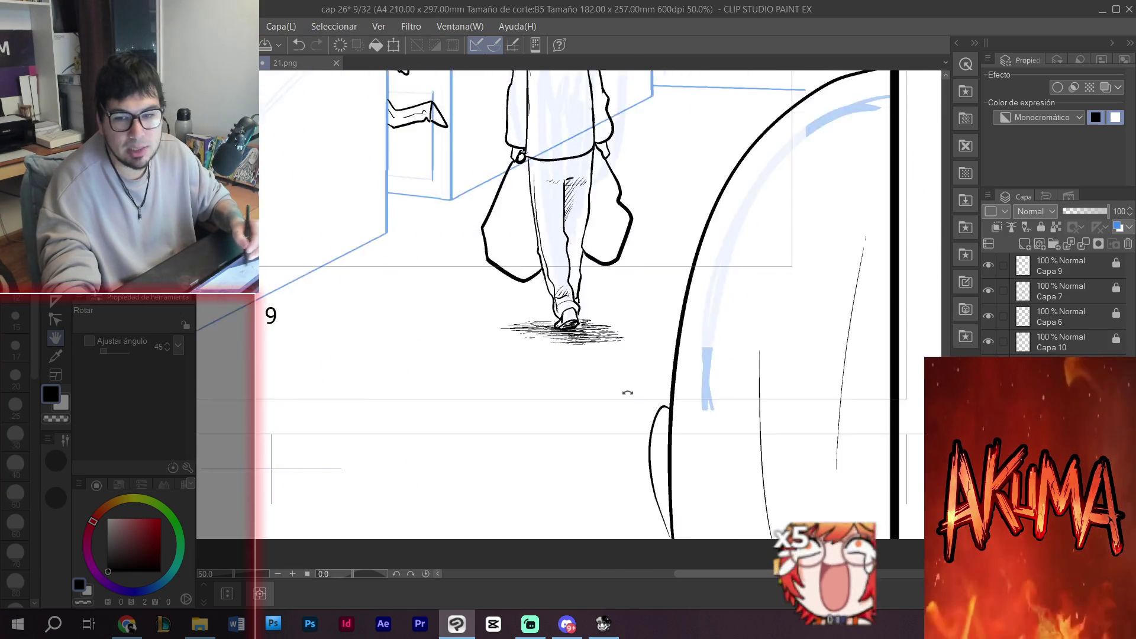
mouse_move(472, 286)
left_mouse_down()
mouse_move(572, 293)
mouse_move(503, 391)
mouse_move(509, 403)
mouse_move(531, 224)
left_mouse_up()
key("ctrl+at")
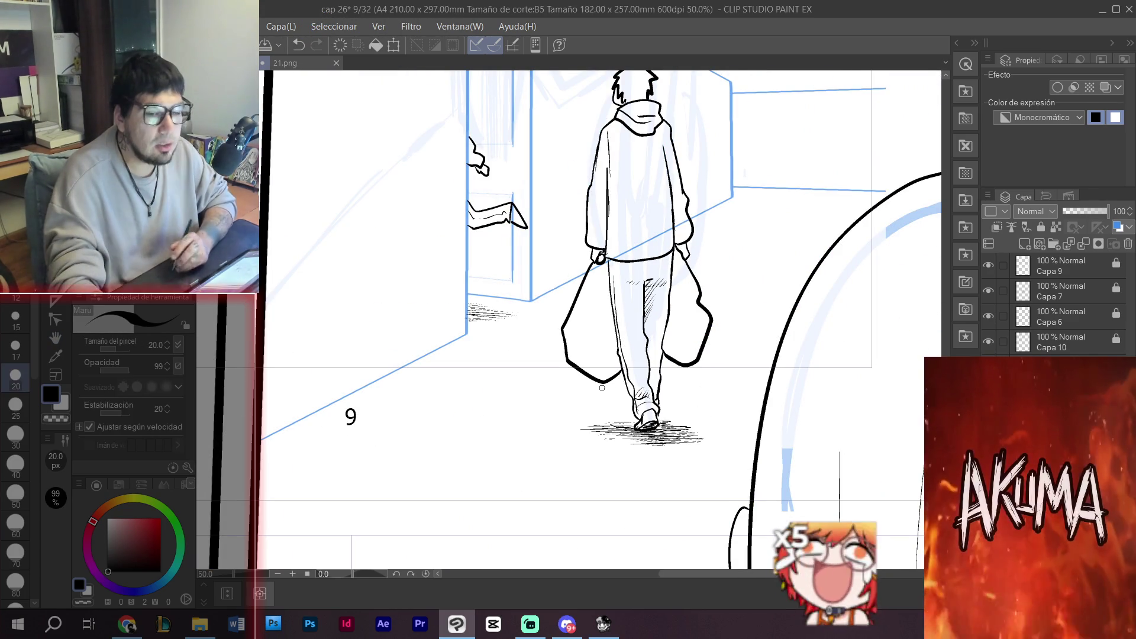
left_click(680, 343, "ctrl+alt")
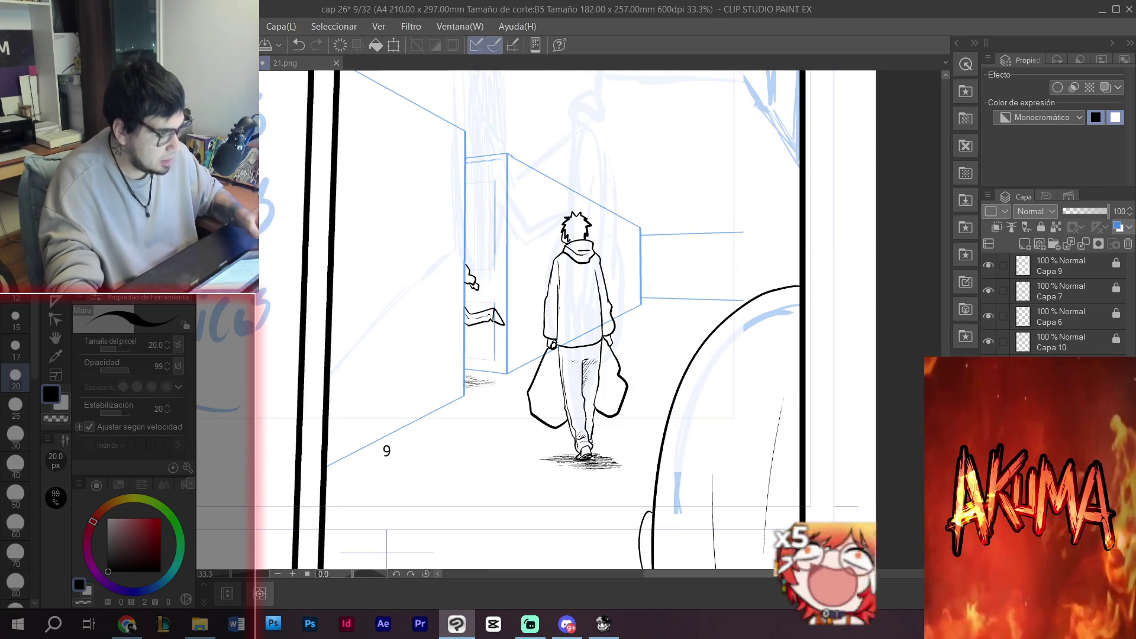
left_click(716, 266, "ctrl+shift")
left_click(716, 266, "ctrl")
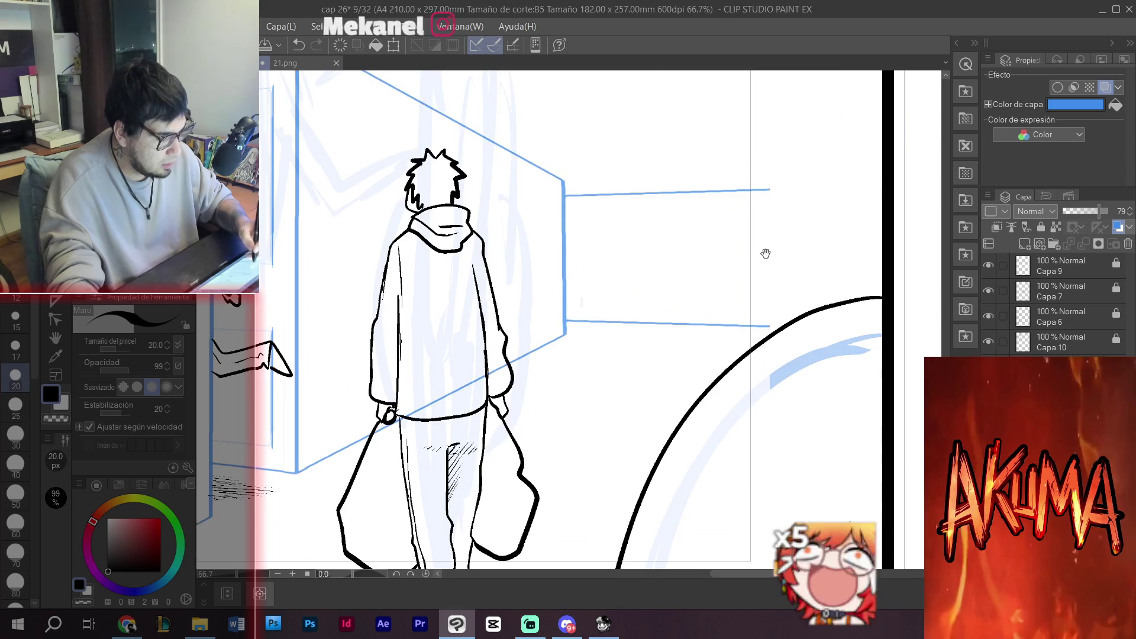
left_click_drag(745, 251, 605, 396)
mouse_move(675, 365)
left_mouse_down()
mouse_move(679, 325)
mouse_move(664, 264)
mouse_move(593, 283)
mouse_move(609, 259)
left_mouse_up()
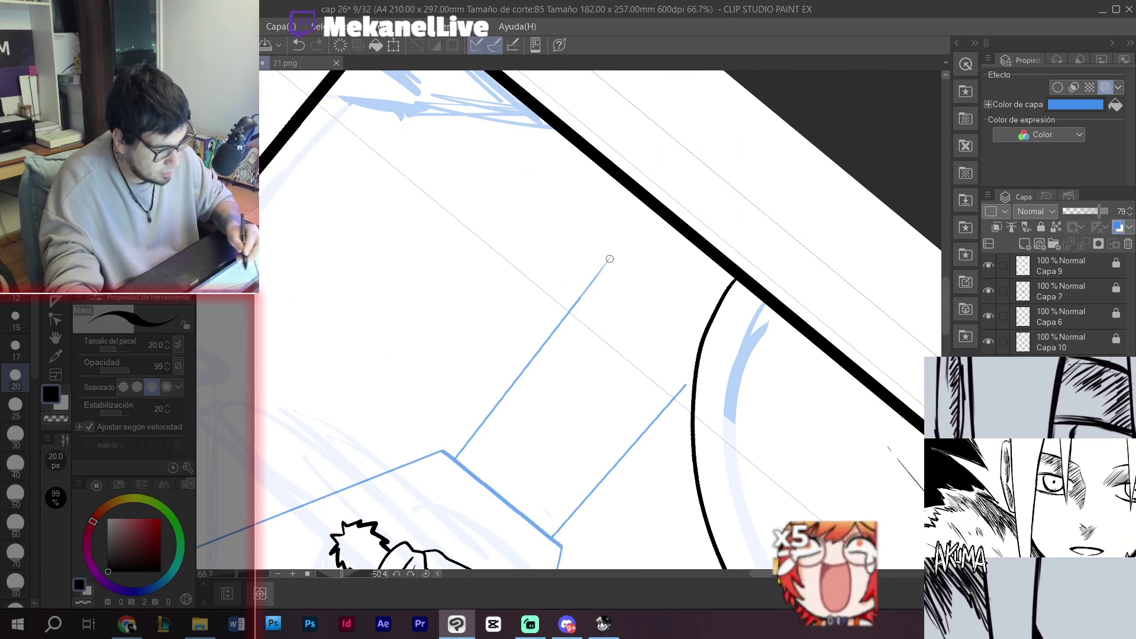
mouse_move(735, 222)
left_mouse_down()
mouse_move(649, 337)
mouse_move(629, 432)
left_mouse_up()
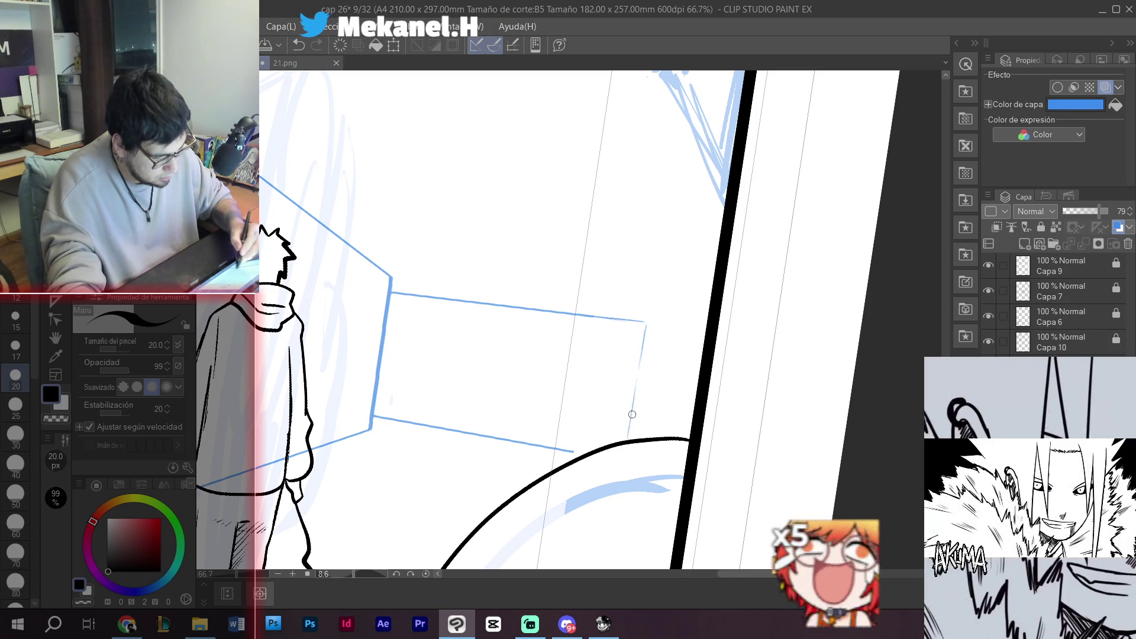
mouse_move(634, 385)
left_mouse_down()
mouse_move(687, 292)
mouse_move(659, 287)
mouse_move(692, 196)
mouse_move(668, 254)
left_mouse_up()
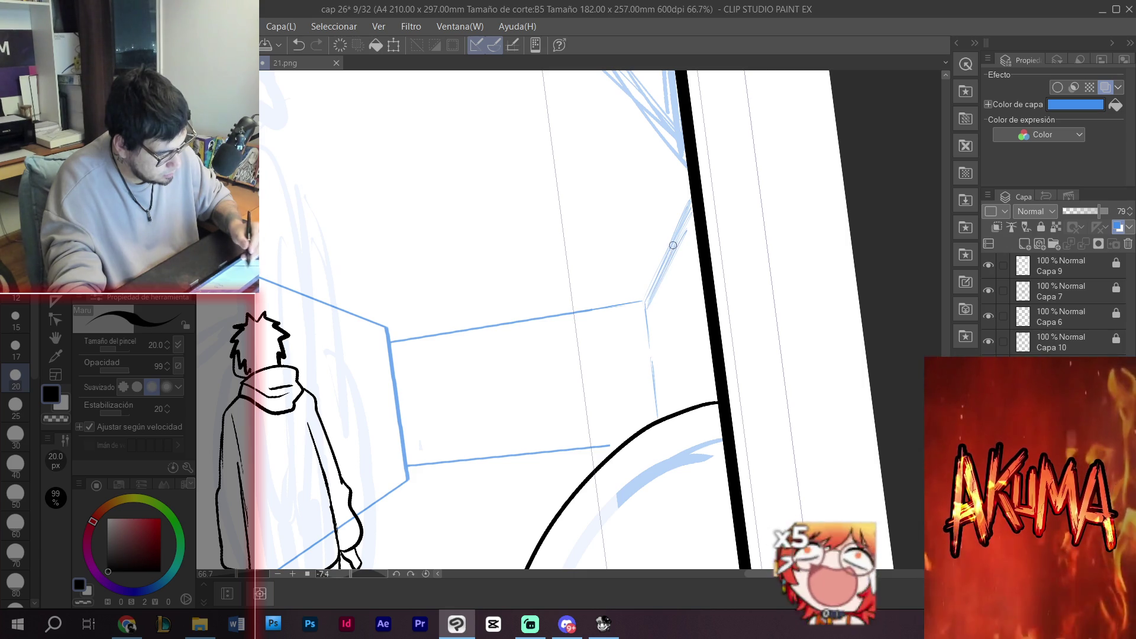
left_click(651, 340, "ctrl+alt")
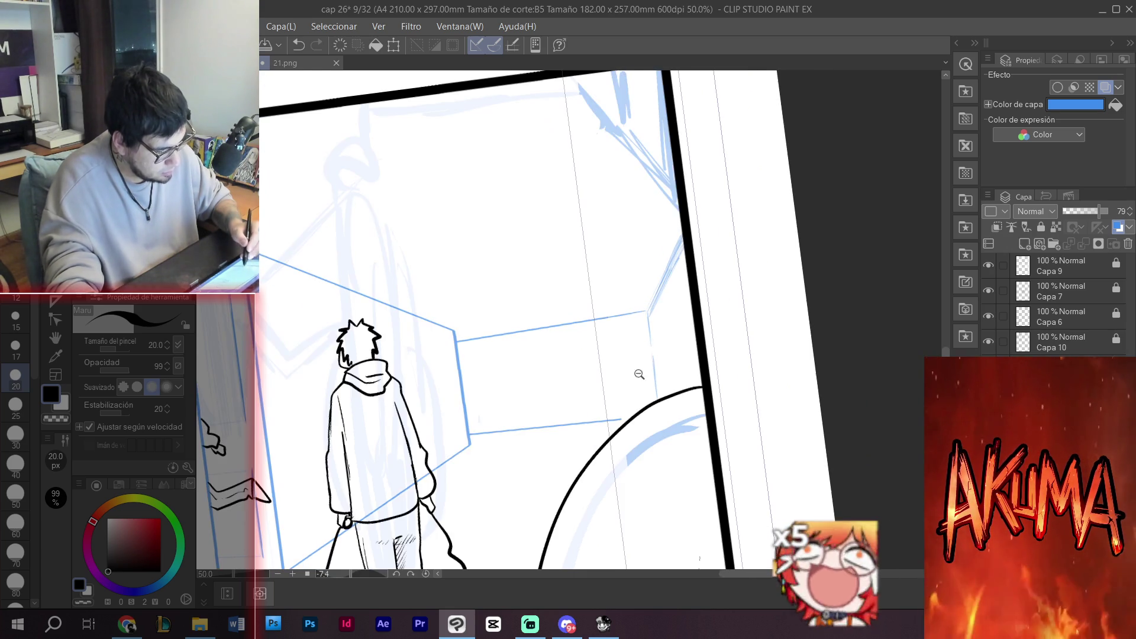
left_click(643, 367, "ctrl+alt")
left_click_drag(699, 355, 705, 375)
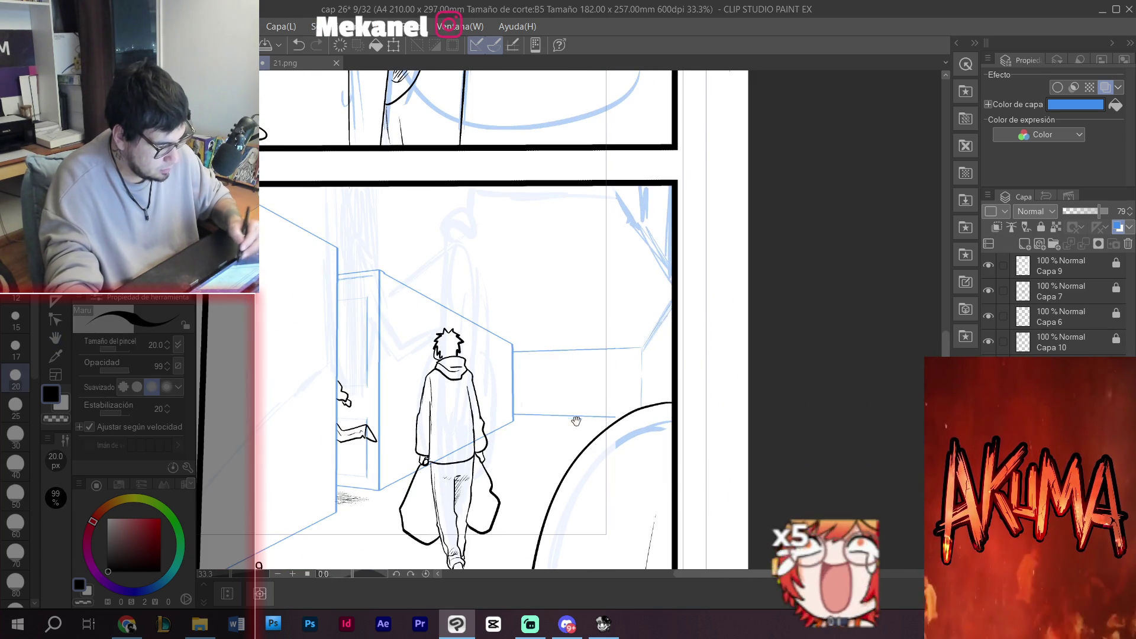
left_click_drag(583, 418, 653, 351)
key("e")
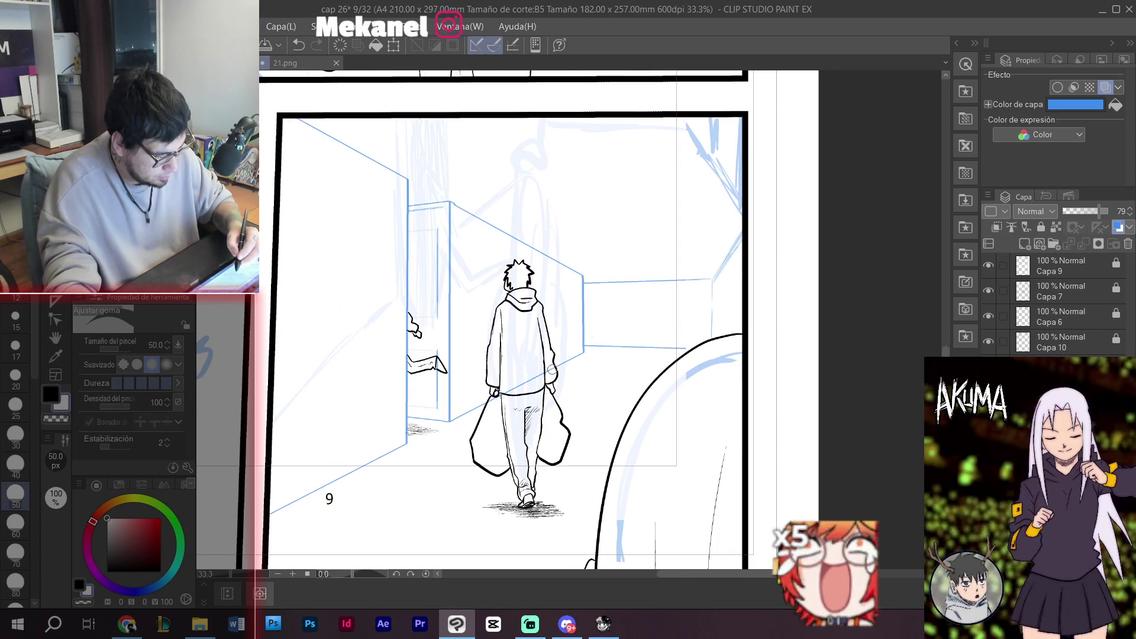
key("p")
scroll(551, 370, "up", 1)
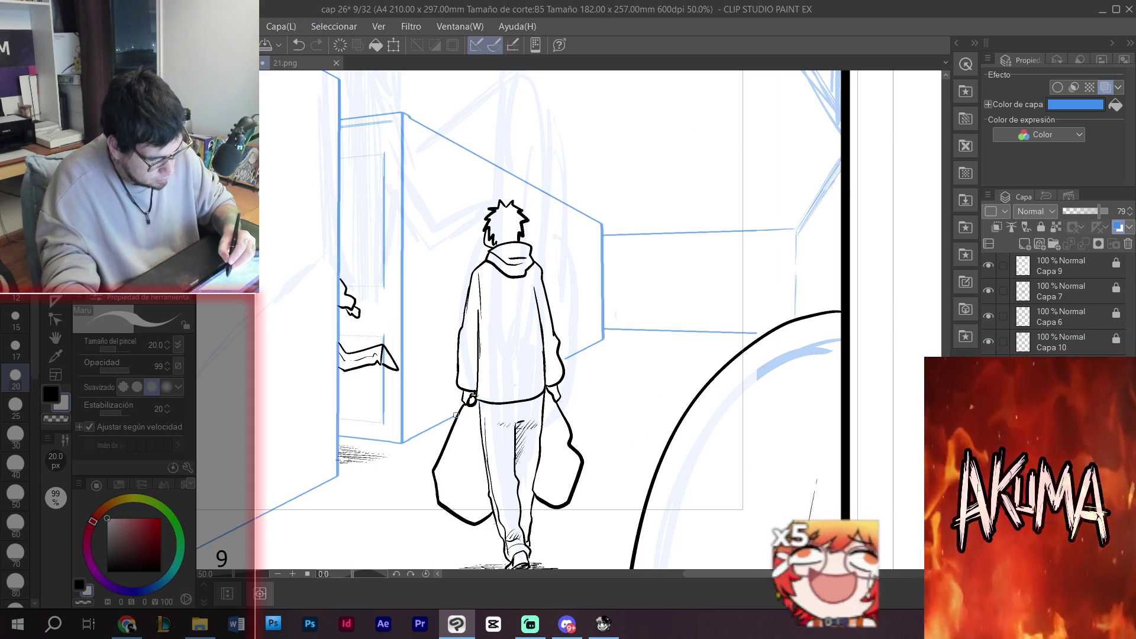
scroll(569, 356, "down", 4)
scroll(569, 356, "up", 1)
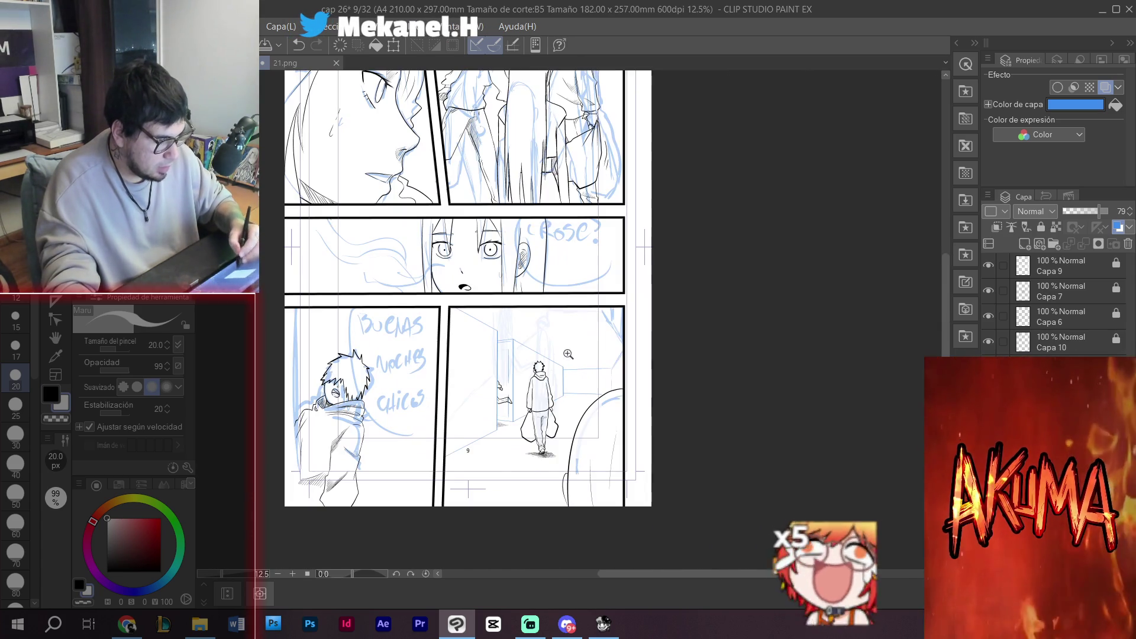
- Turn off Layer Color on the sketch layer and select Capa 6
left_click(1120, 229)
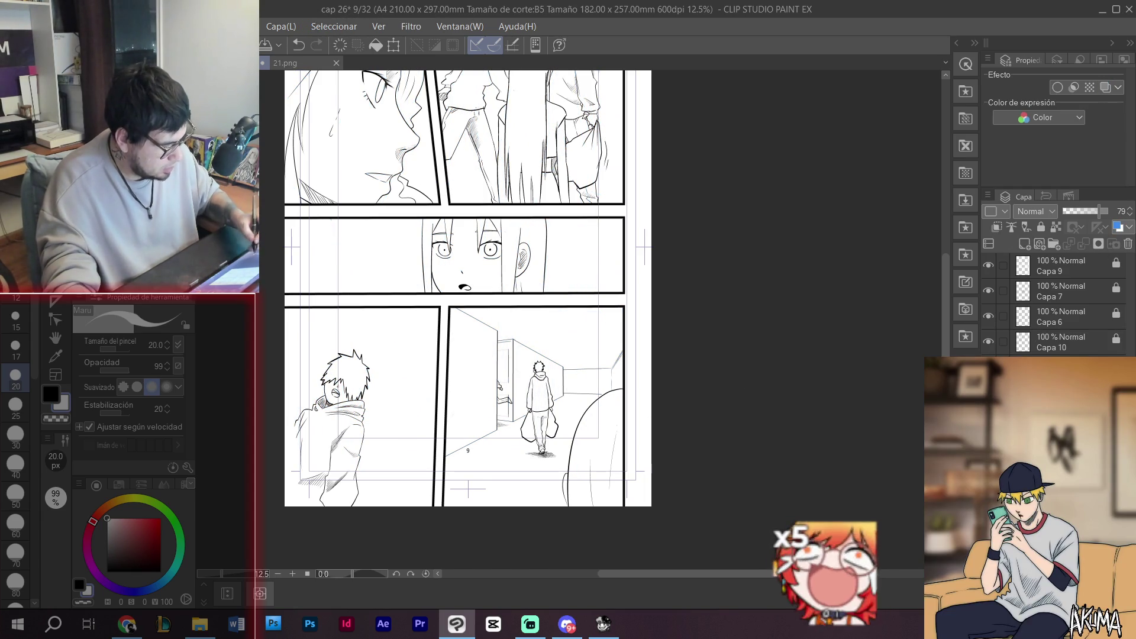
key("alt+]")
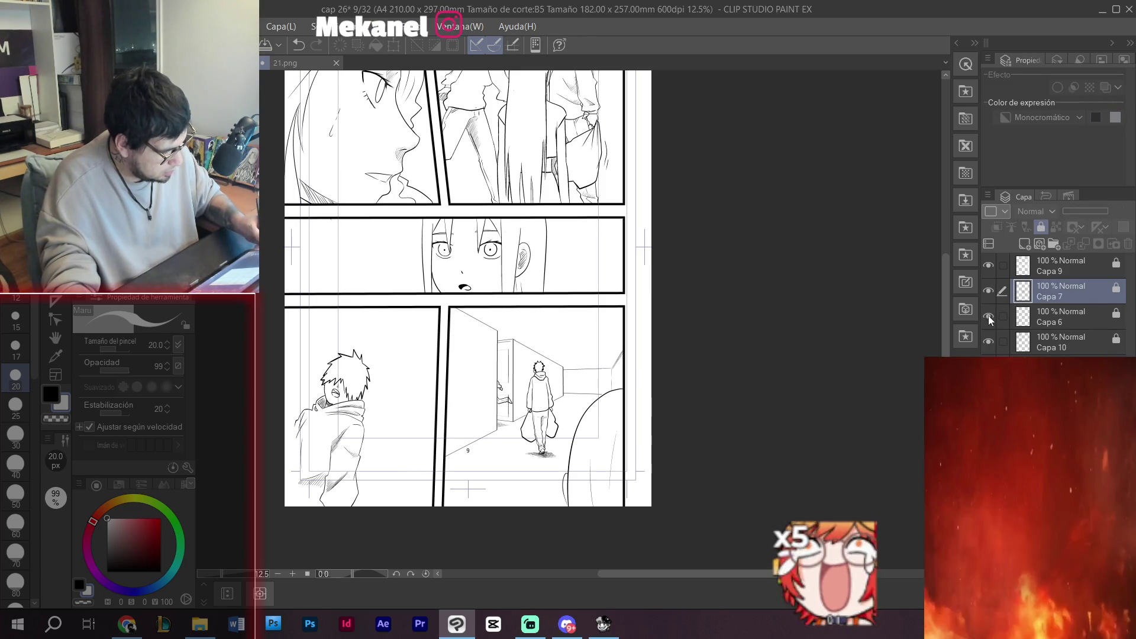
left_click(1061, 313)
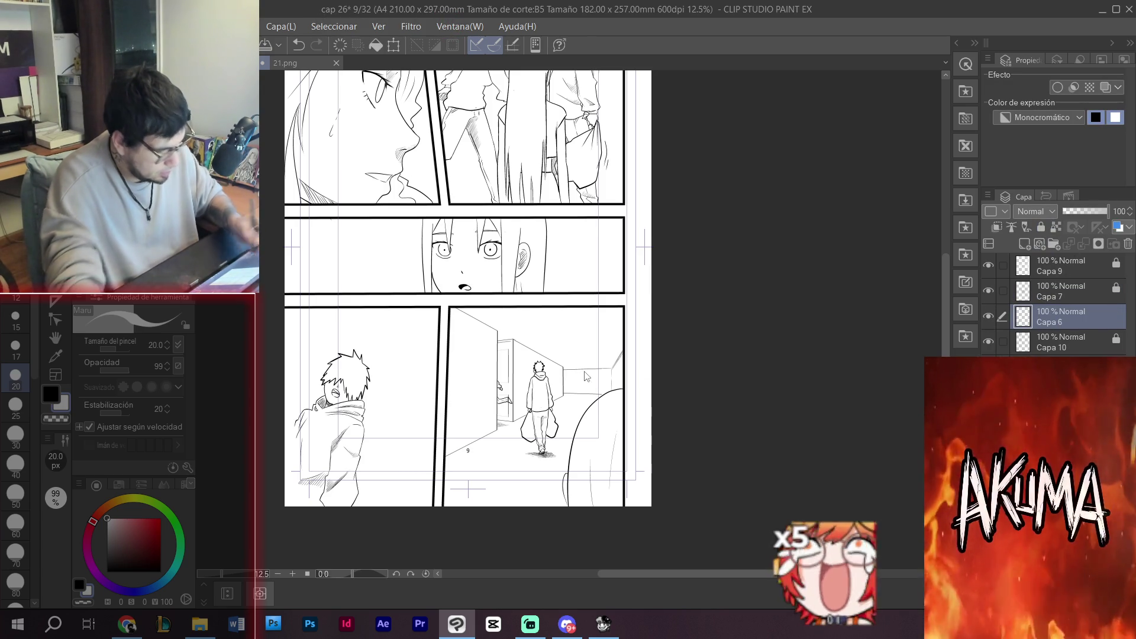
- Scale the hooded boy on Capa 6 to 125%, shift him slightly left, and apply
key("ctrl+t")
left_click_drag(369, 349, 419, 312)
left_click_drag(374, 379, 363, 381)
left_click_drag(378, 315, 379, 310)
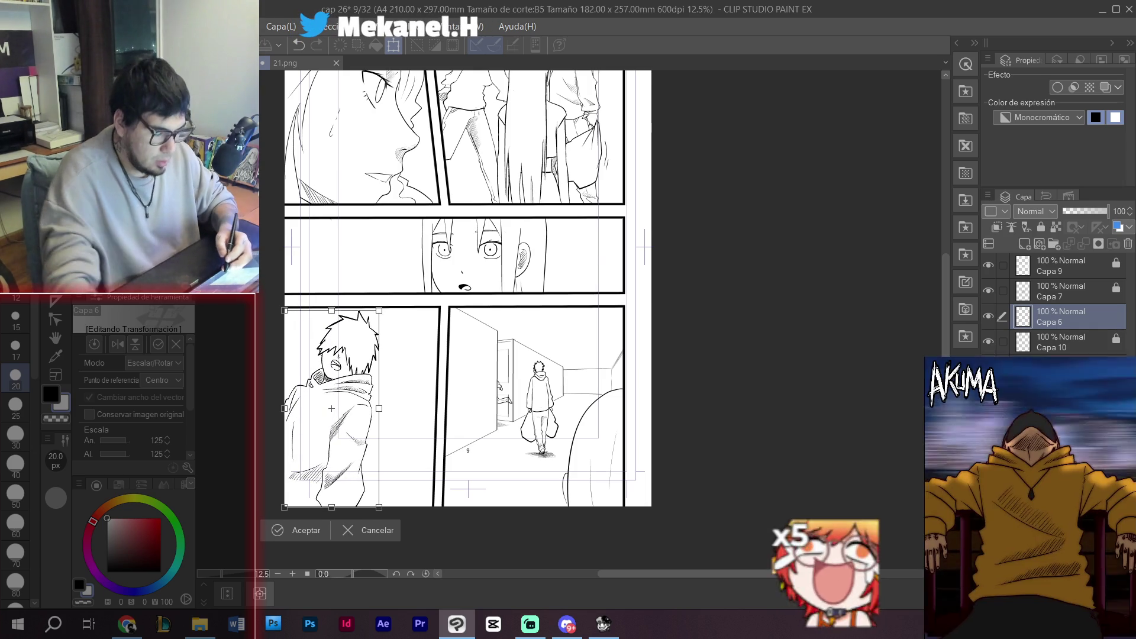
key("Return")
scroll(413, 397, "up", 1)
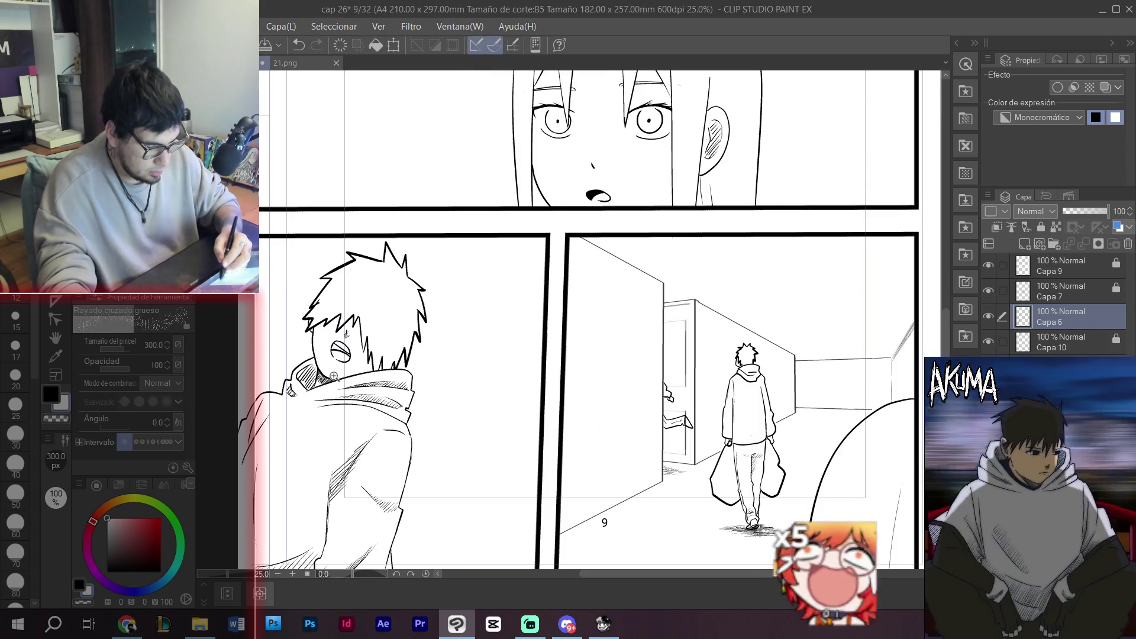
- With the Maru pen at 5 px, draw two vertical door-frame lines left of the boy
key("p")
scroll(339, 284, "up", 1)
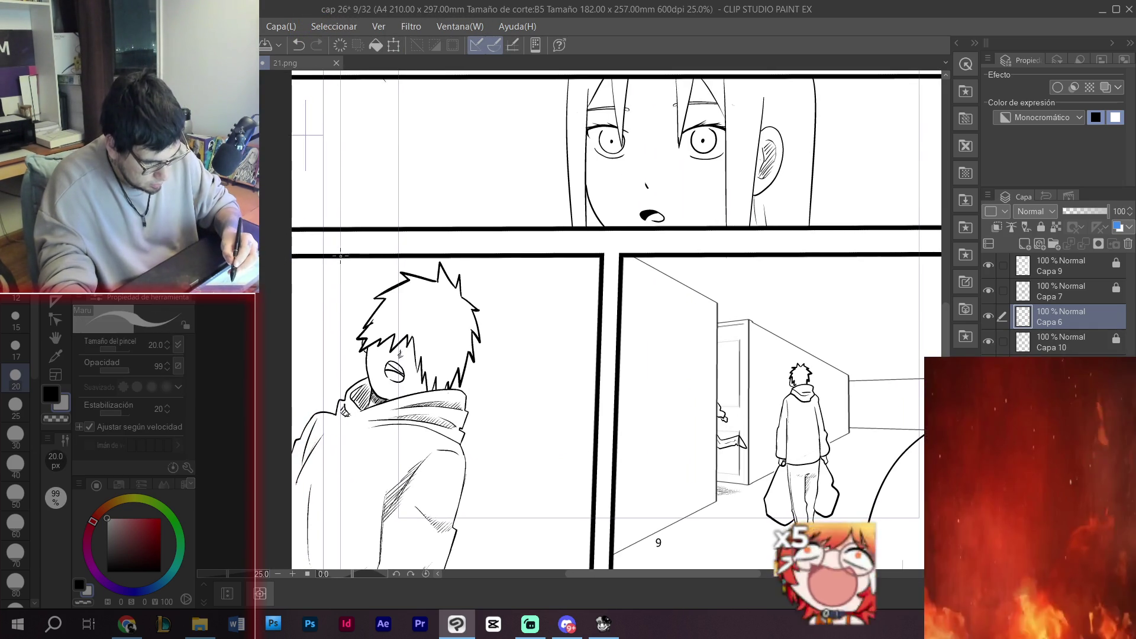
key("b")
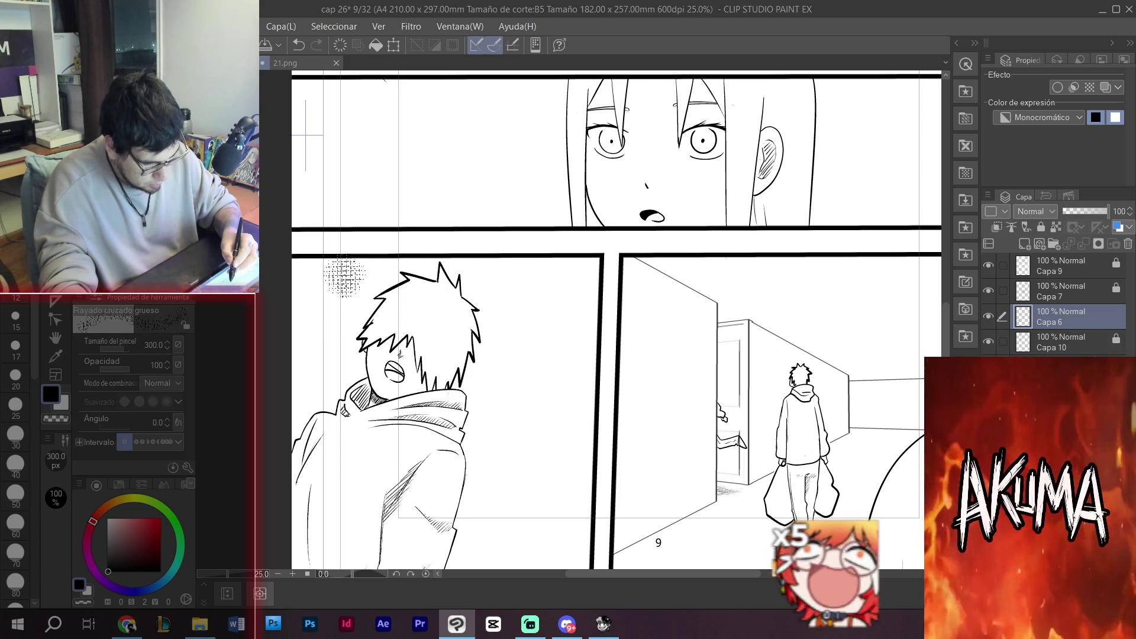
key("p")
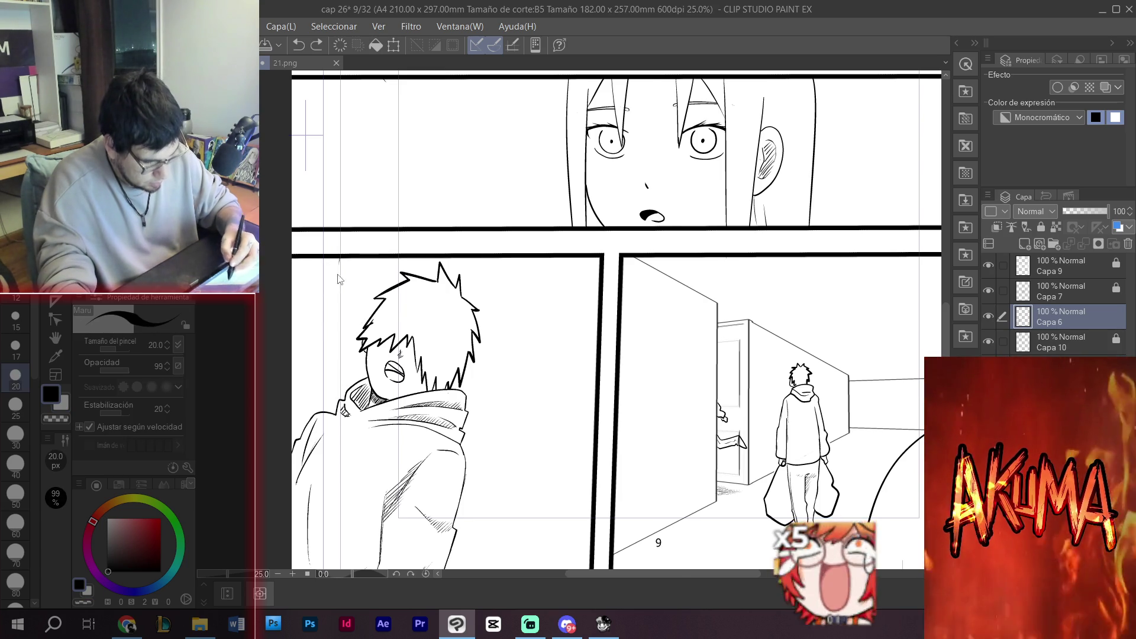
scroll(339, 279, "up", 1)
key("bracketleft")
key("bracketleft")
key("bracketleft")
left_click_drag(342, 217, 342, 408)
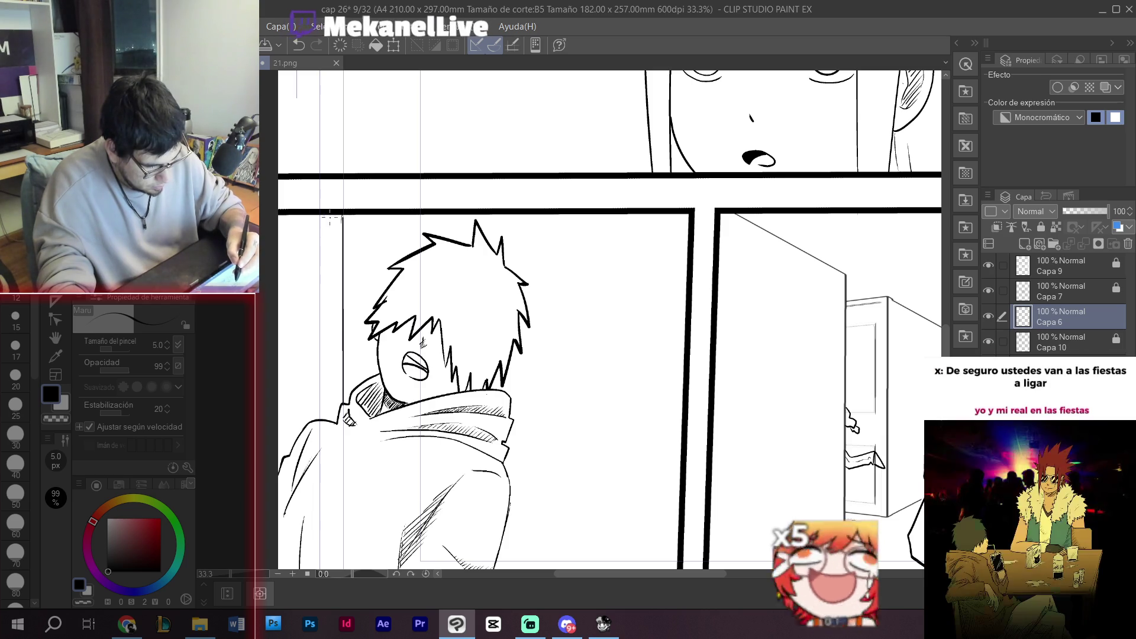
left_click_drag(321, 211, 321, 413)
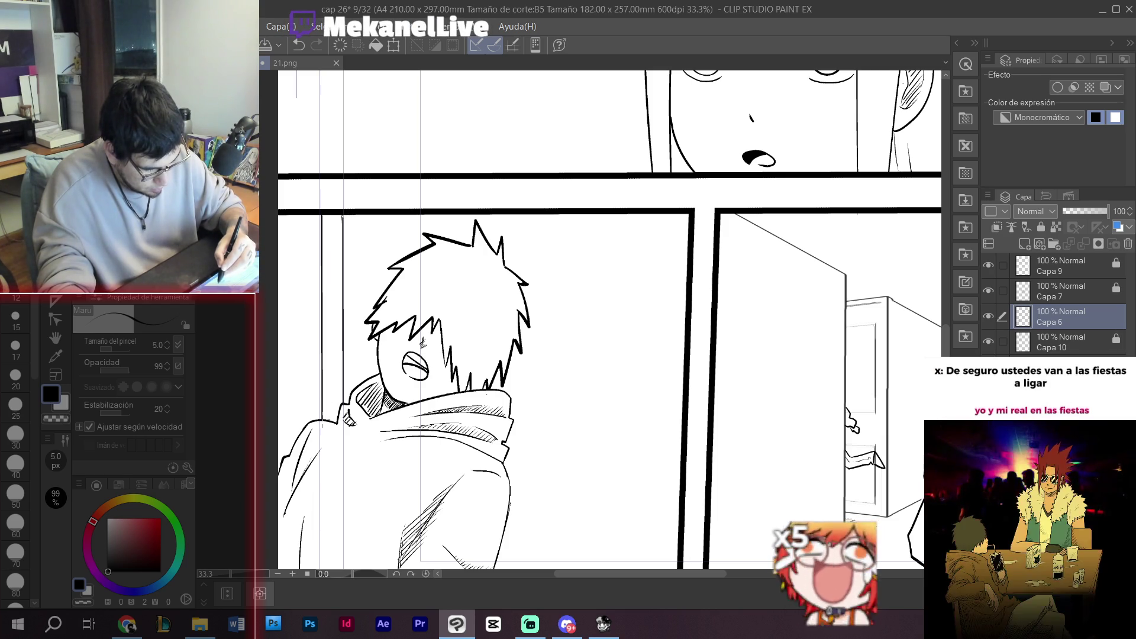
- At 20 px, hatch inside the door frame and extend its edge and bottom line
key("bracketright")
key("bracketright")
key("bracketright")
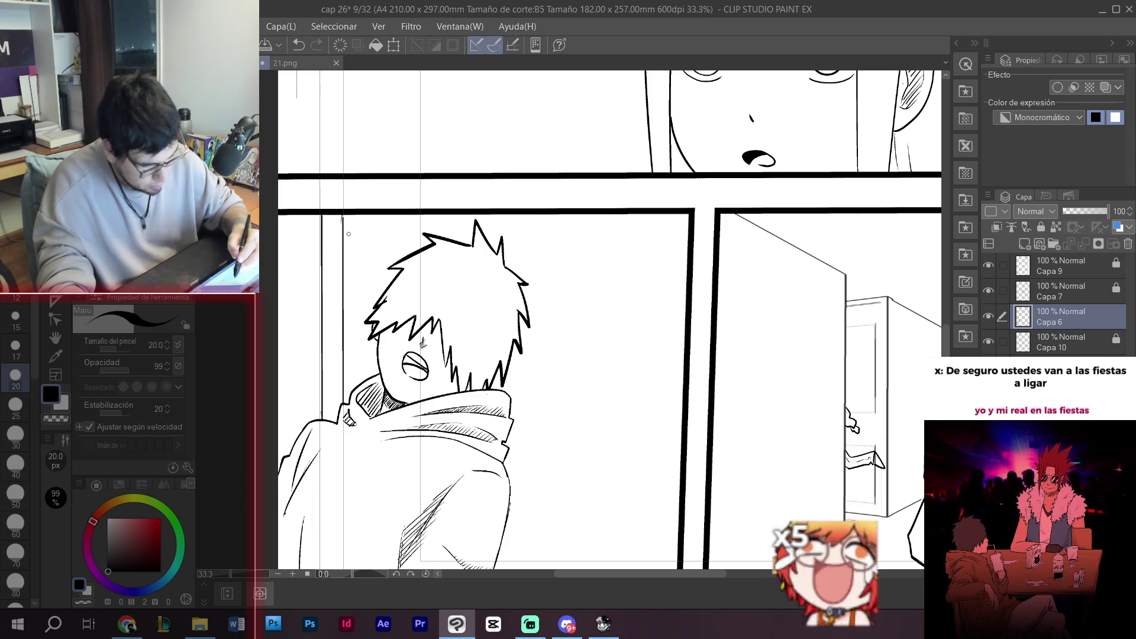
mouse_move(342, 240)
left_mouse_down()
mouse_move(333, 259)
mouse_move(323, 232)
mouse_move(338, 258)
left_mouse_up()
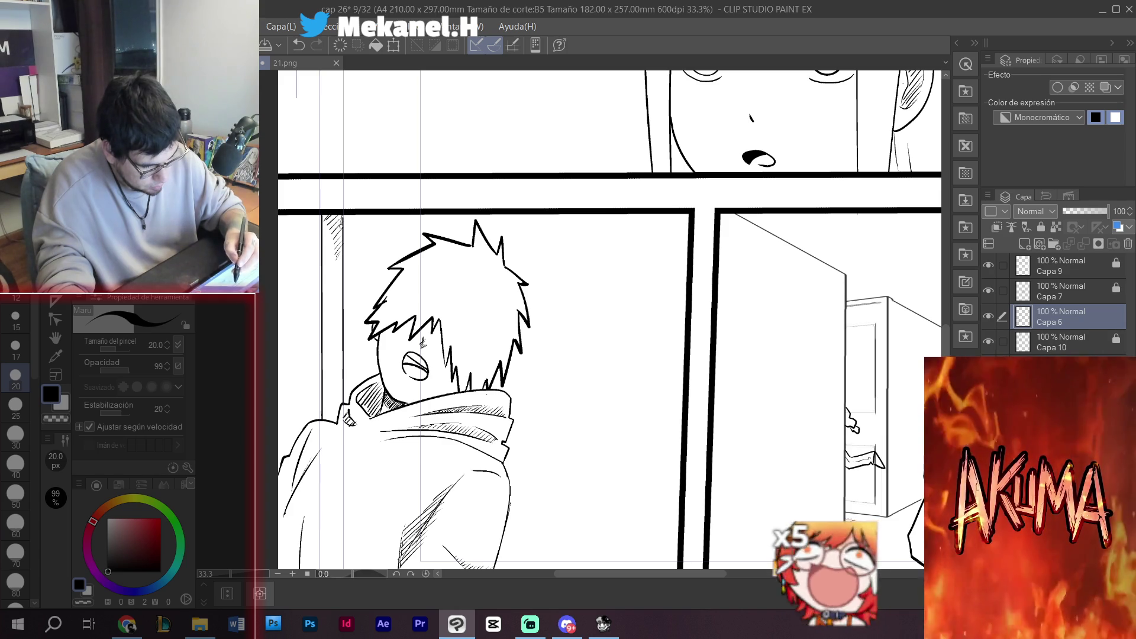
left_click_drag(325, 262, 333, 255)
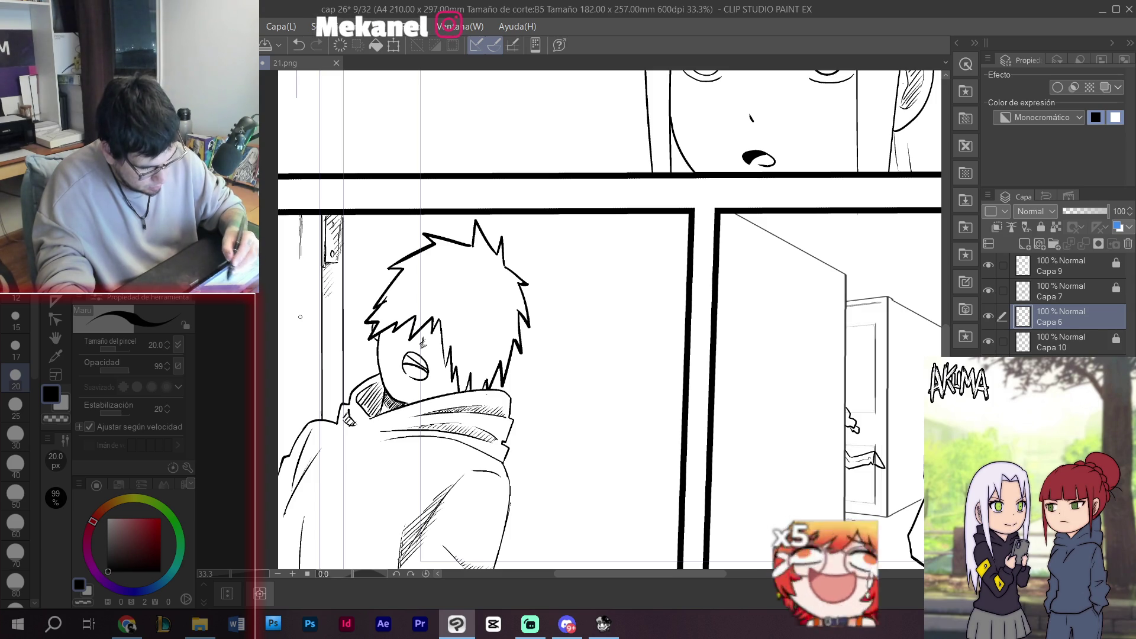
left_click_drag(300, 321, 299, 375)
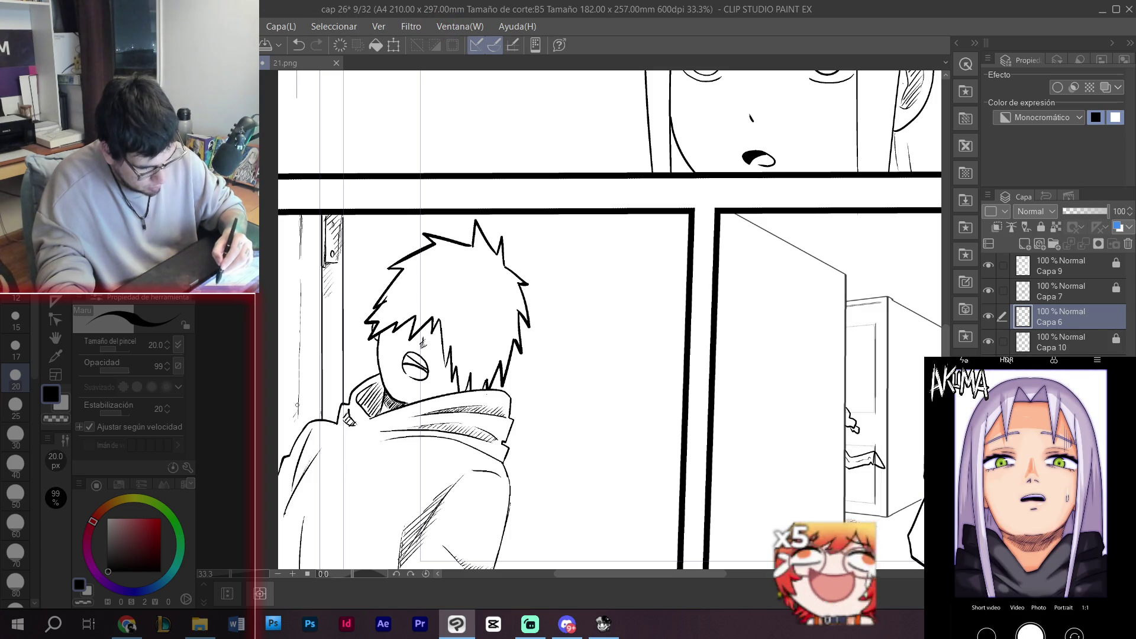
scroll(300, 398, "down", 1)
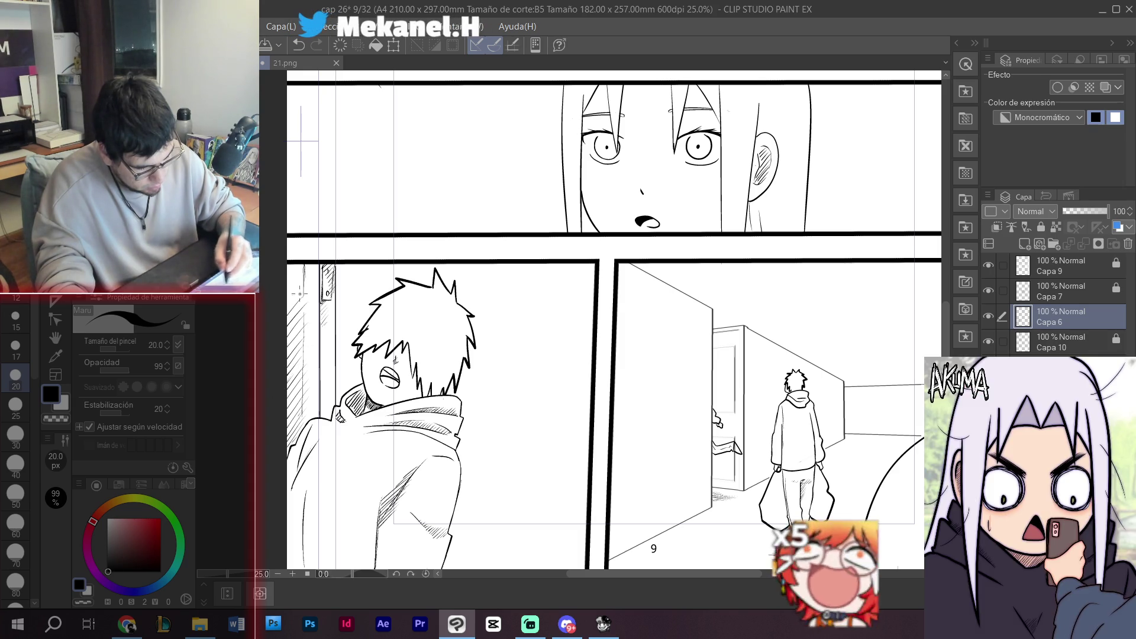
scroll(597, 361, "down", 3)
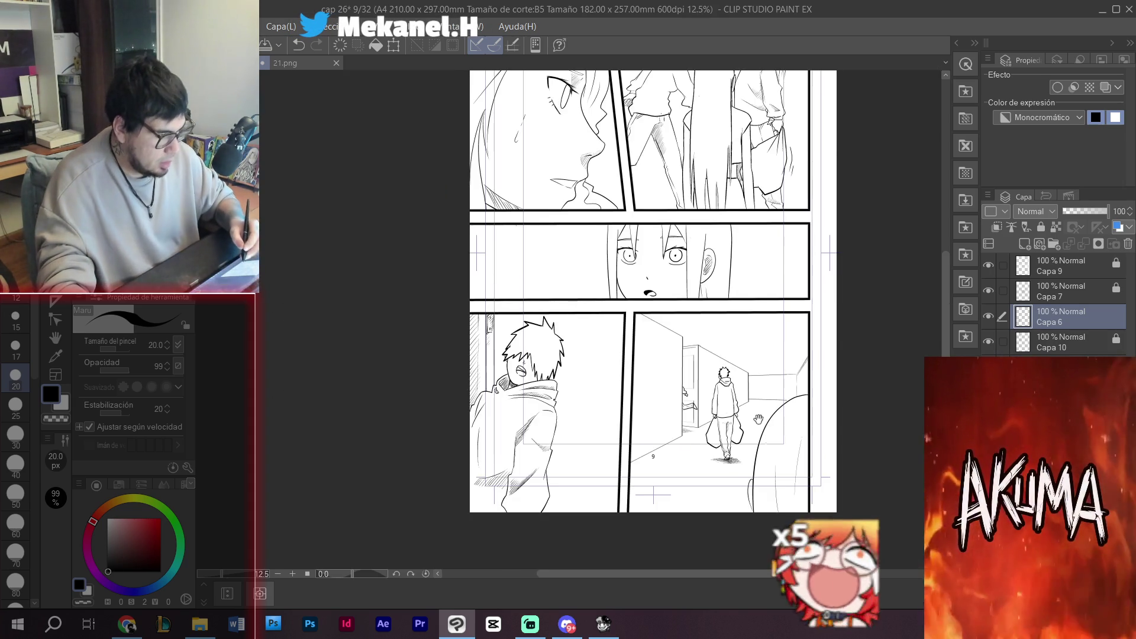
- Create folder Carpeta 2 and move layers Capa 9, 7 and 6 into it
left_click_drag(760, 417, 594, 441)
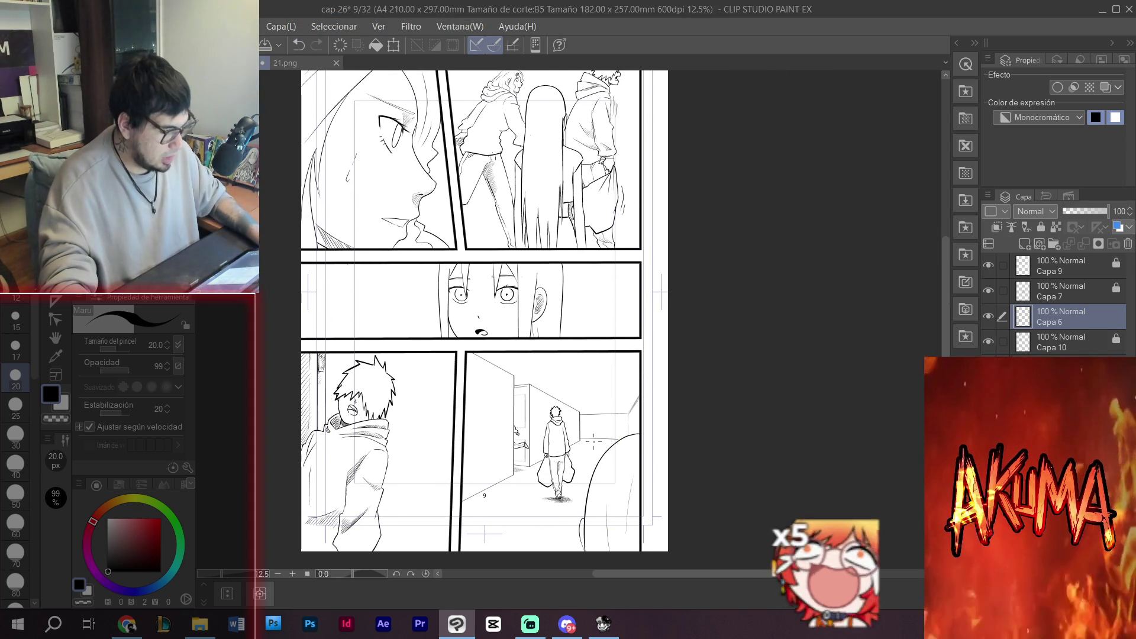
left_click_drag(704, 262, 701, 280)
left_click(1053, 245)
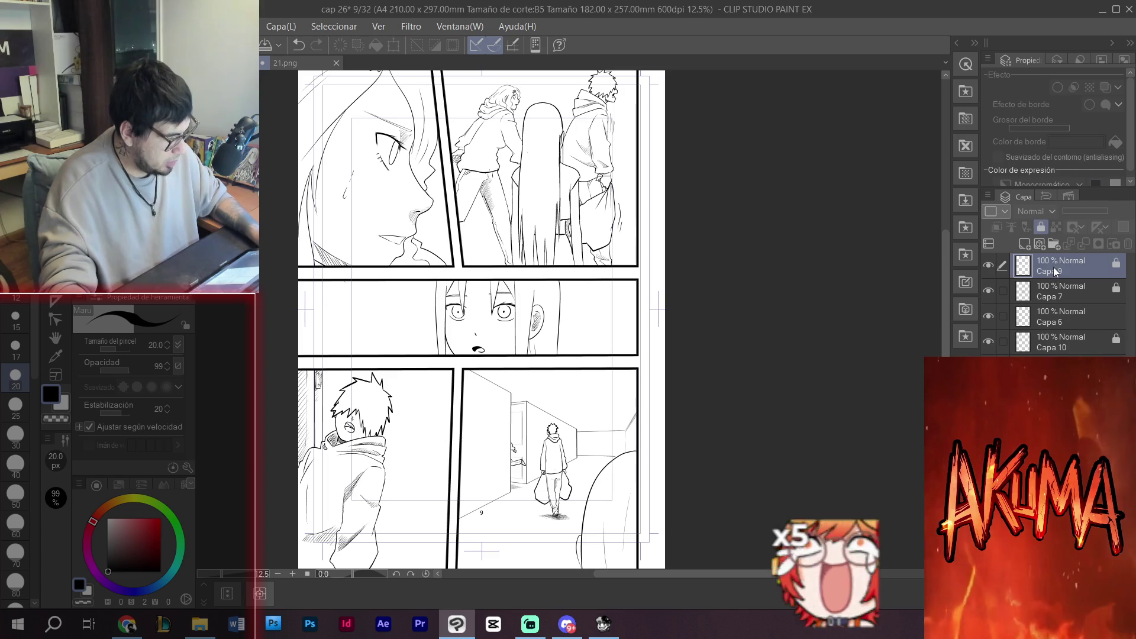
left_click(1051, 290)
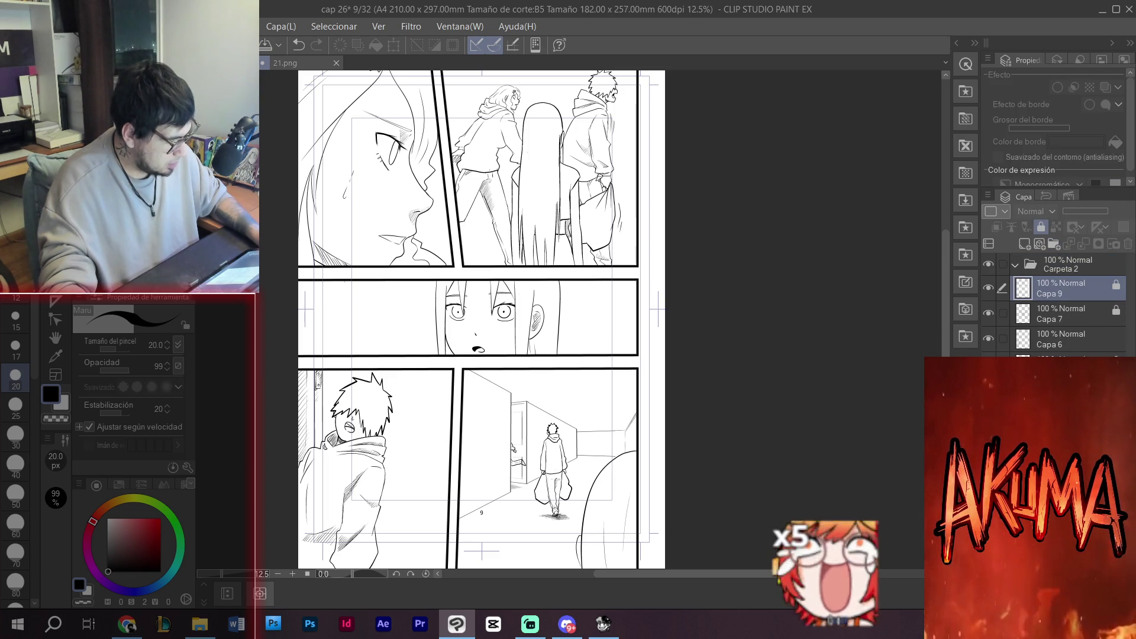
left_click(1064, 339, "shift")
left_click_drag(1066, 279, 1059, 266)
left_click(1016, 265)
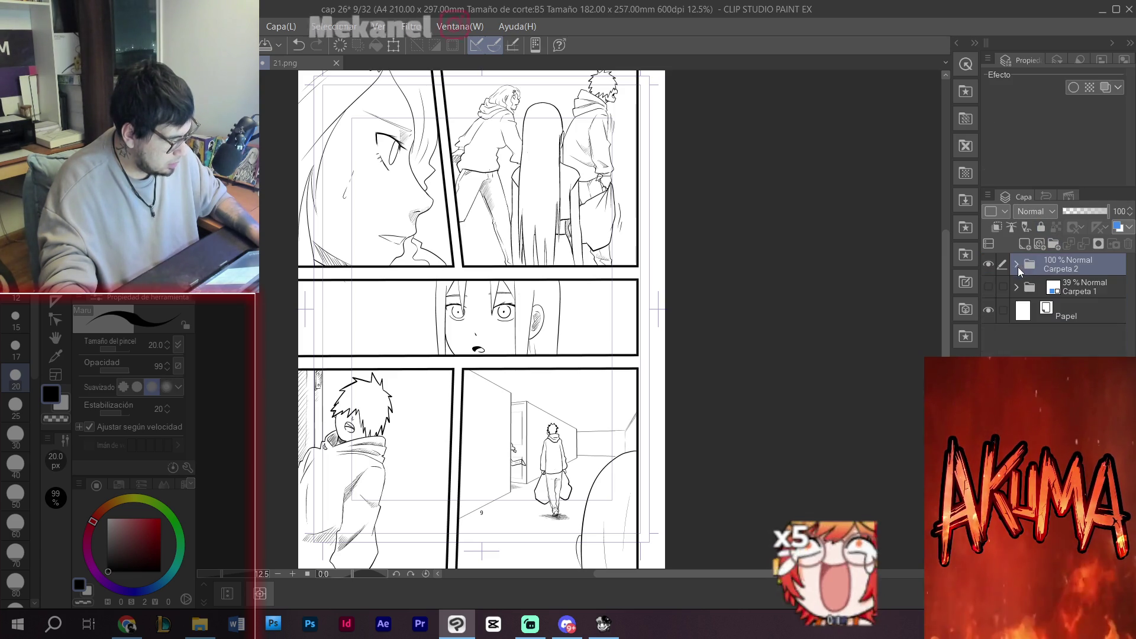
- Add new layers Capa 13–16 and set Capa 15's opacity to 70%
left_click(1024, 244)
left_click(1023, 245)
left_click(1024, 244)
left_click(1023, 244)
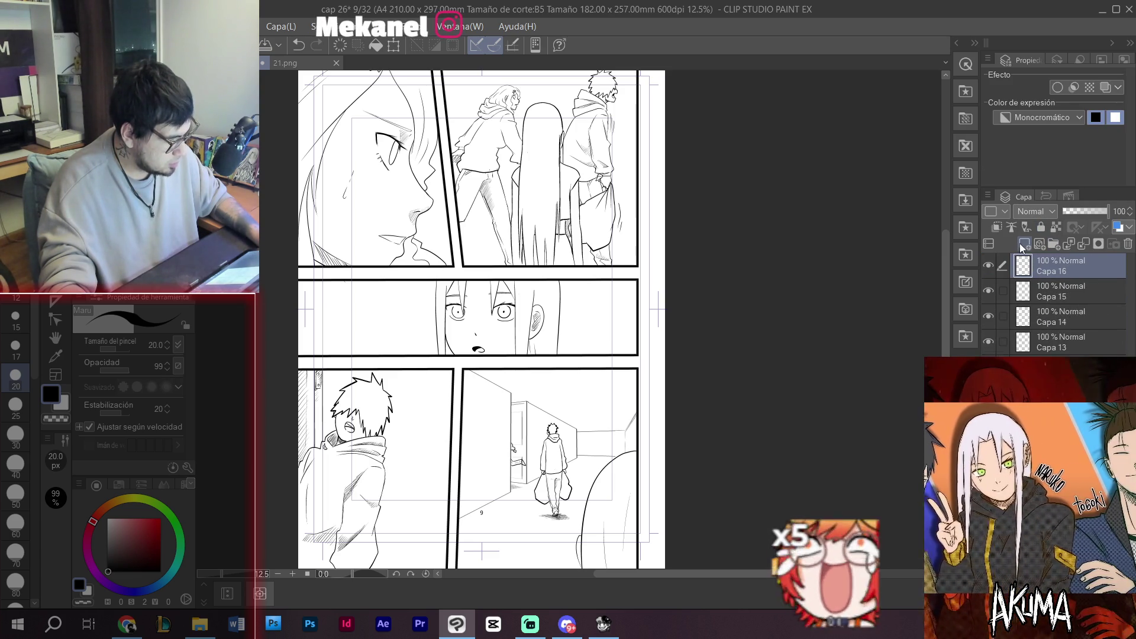
left_click(1032, 289)
left_click_drag(1108, 211, 1096, 211)
key("g")
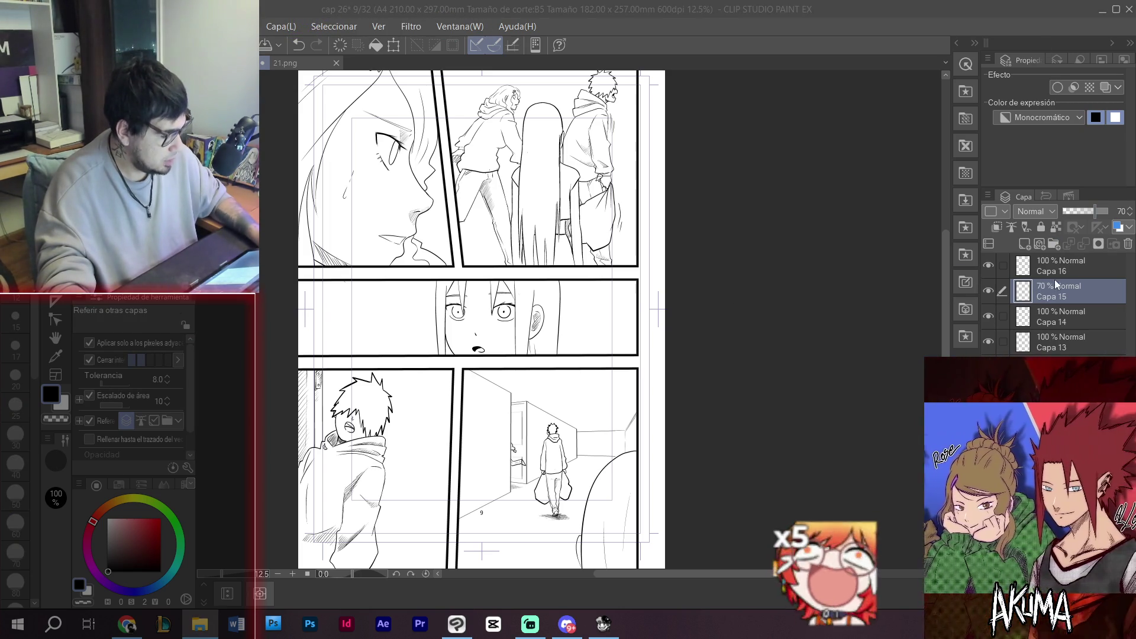
- Fill the lower-left boy's hair and the carried bag with solid dark tone on Capa 15
left_click(365, 389)
left_click(386, 397)
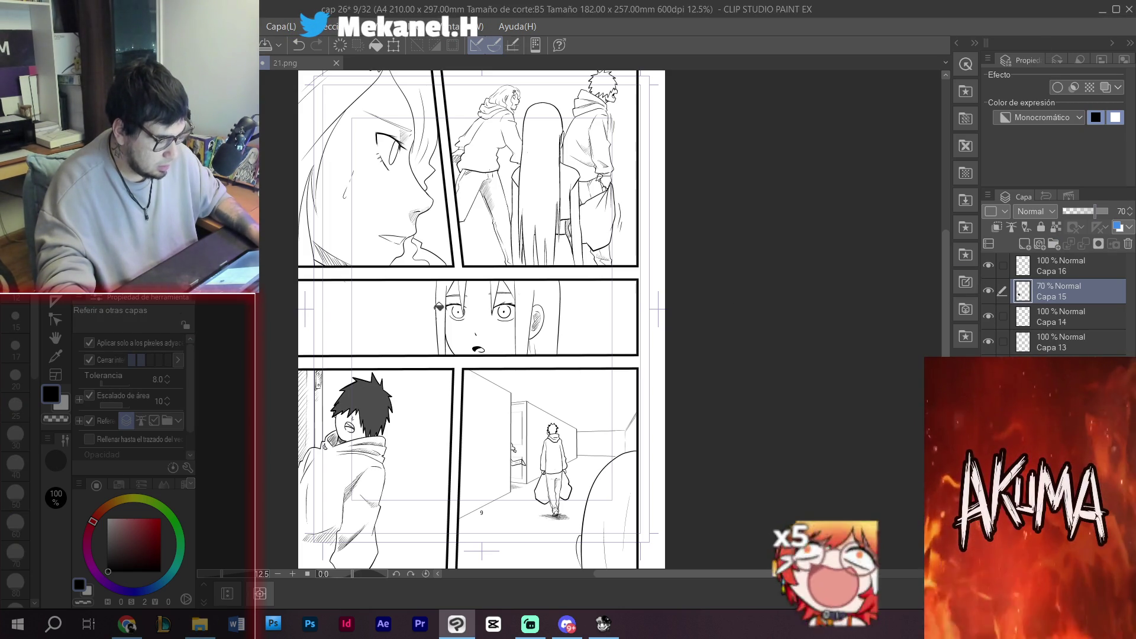
scroll(480, 319, "up", 1)
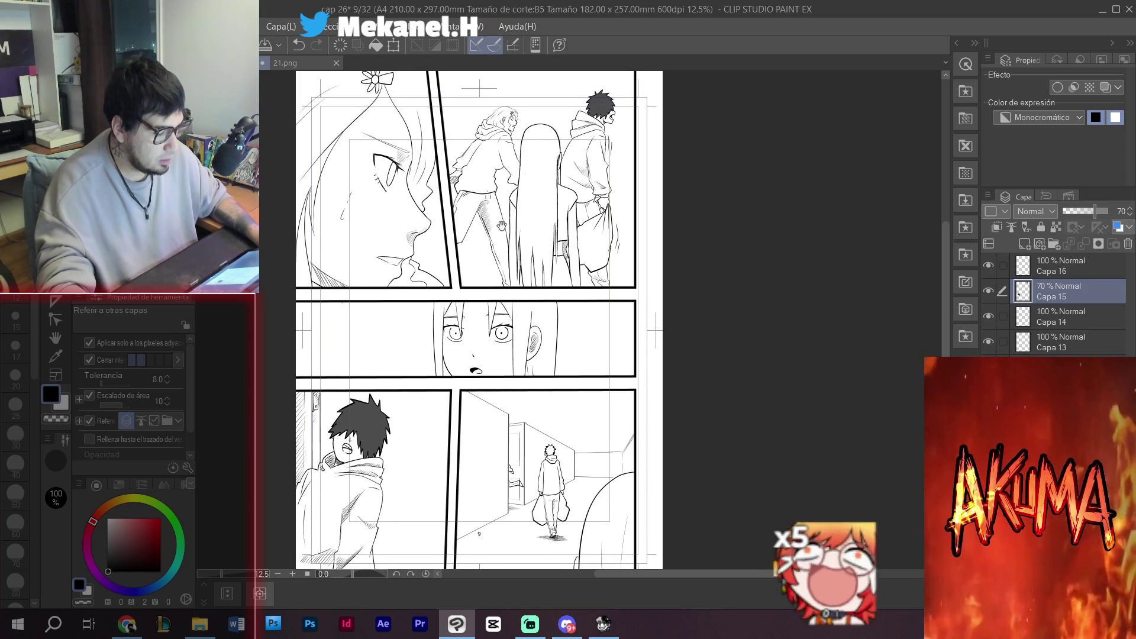
left_click(579, 241)
left_click_drag(550, 380, 550, 275)
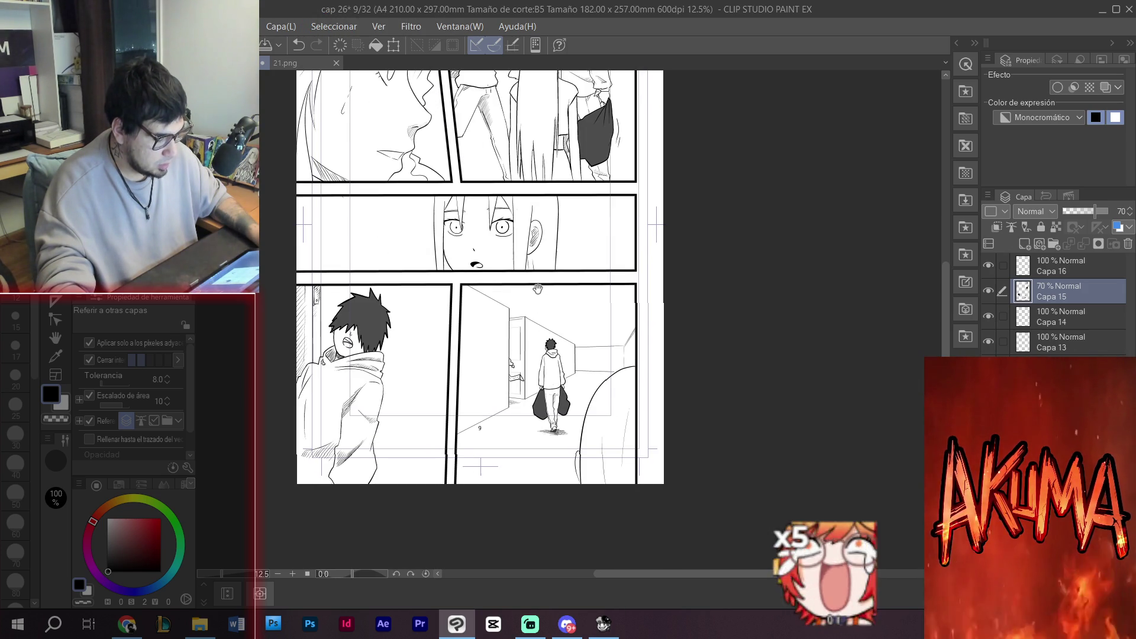
scroll(538, 289, "up", 5)
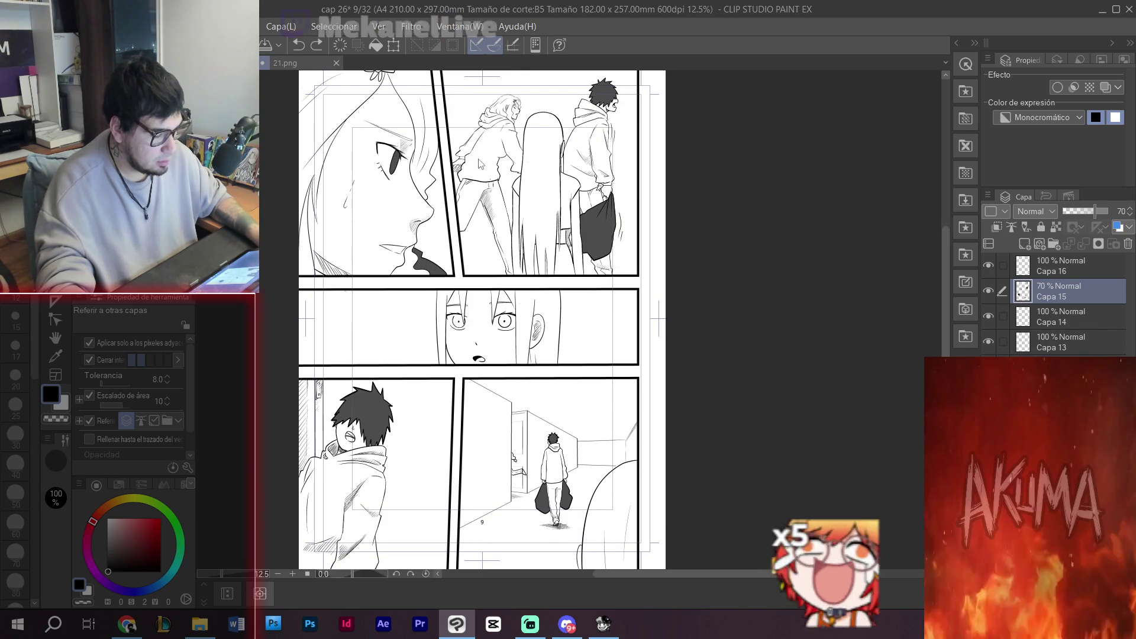
scroll(479, 157, "up", 5)
- Undo a stray pen stroke and zoom in on the girl's hood and hoodie in the top-right panel
key("p")
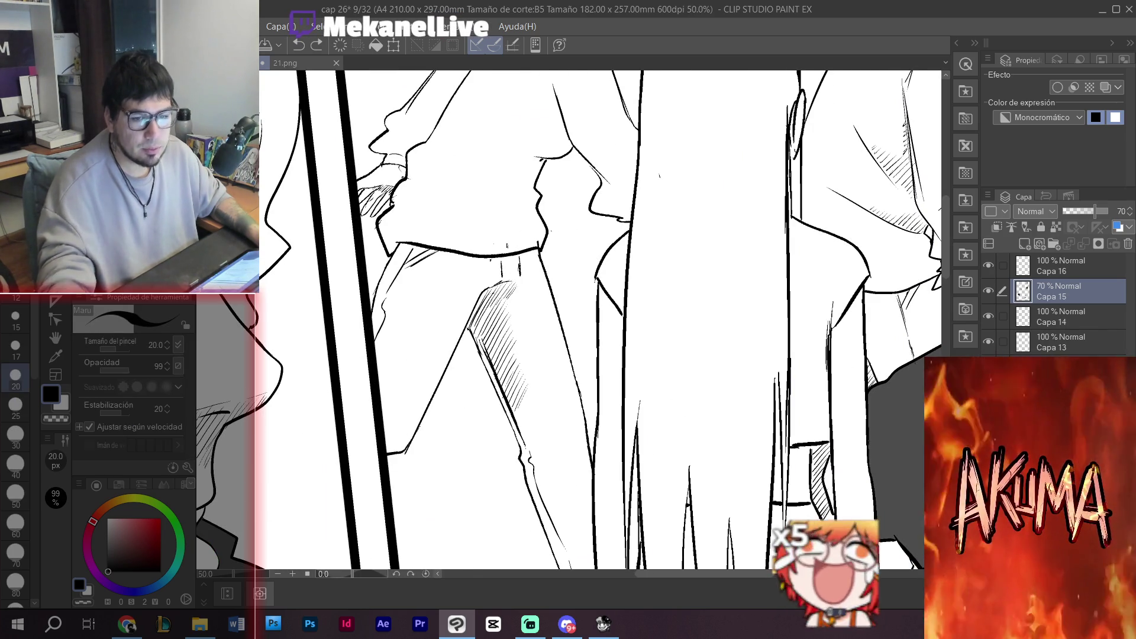
key("alt+Tab")
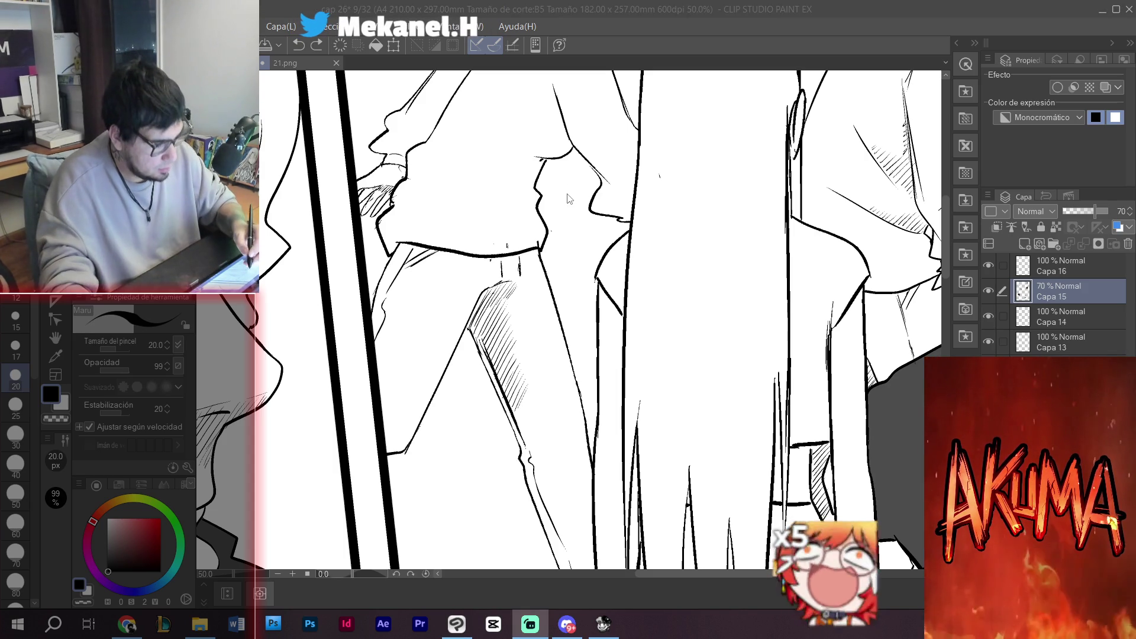
left_click_drag(582, 256, 582, 288)
key("ctrl+z")
left_click_drag(583, 161, 596, 279)
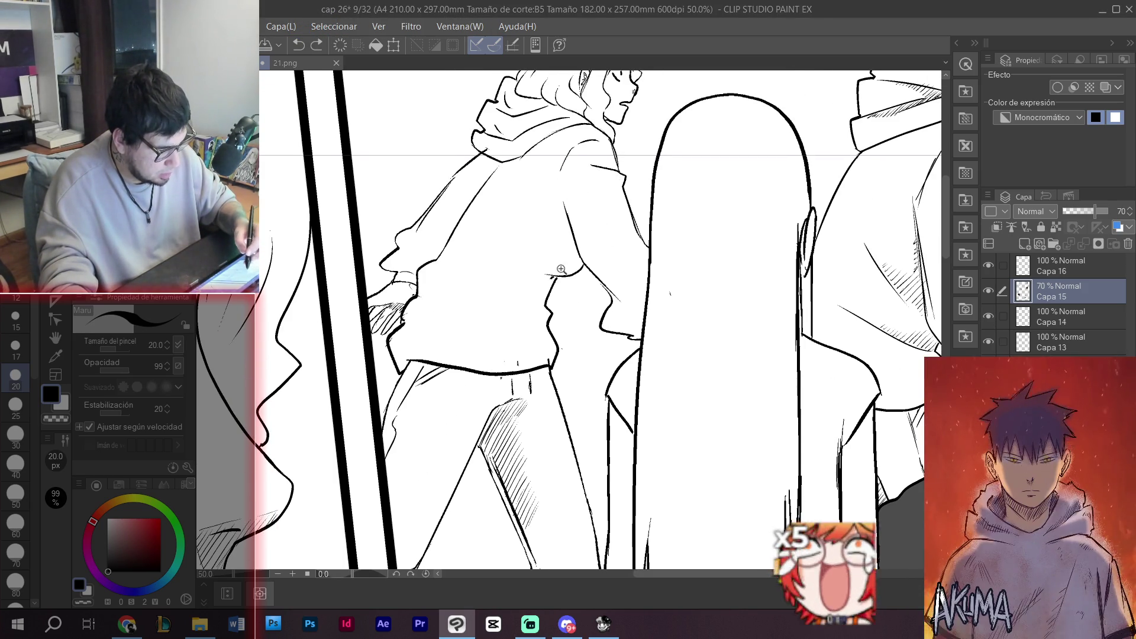
left_click(557, 261)
mouse_move(607, 242)
left_mouse_down()
mouse_move(586, 308)
mouse_move(591, 384)
left_mouse_up()
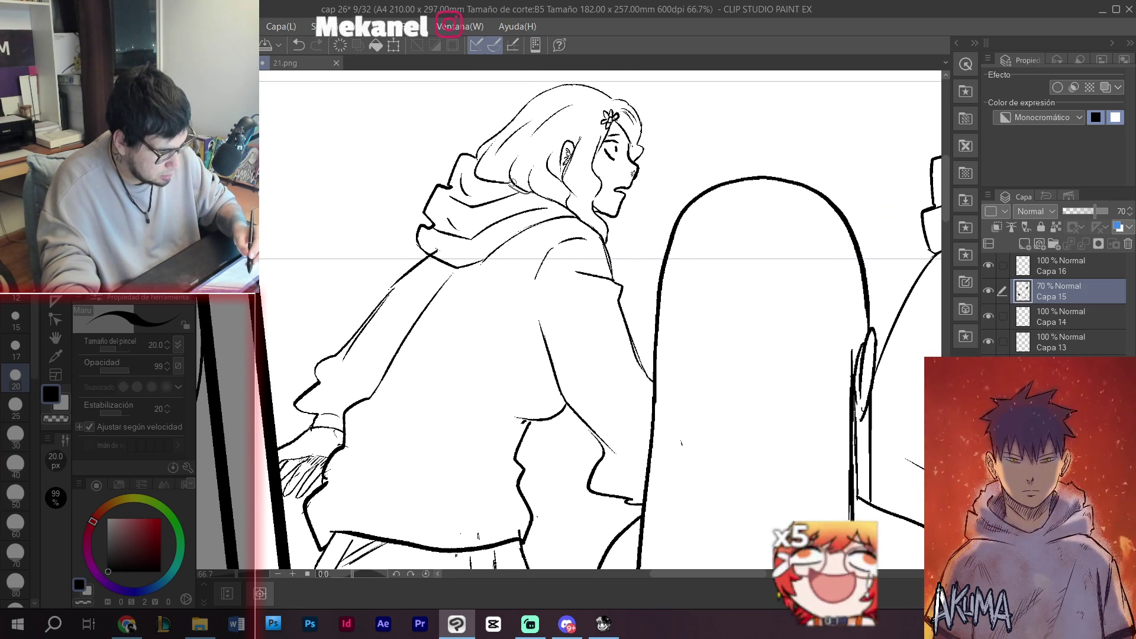
- Fill the girl's hoodie dark grey, undoing a fill that spilled into the background
key("g")
left_click(624, 214)
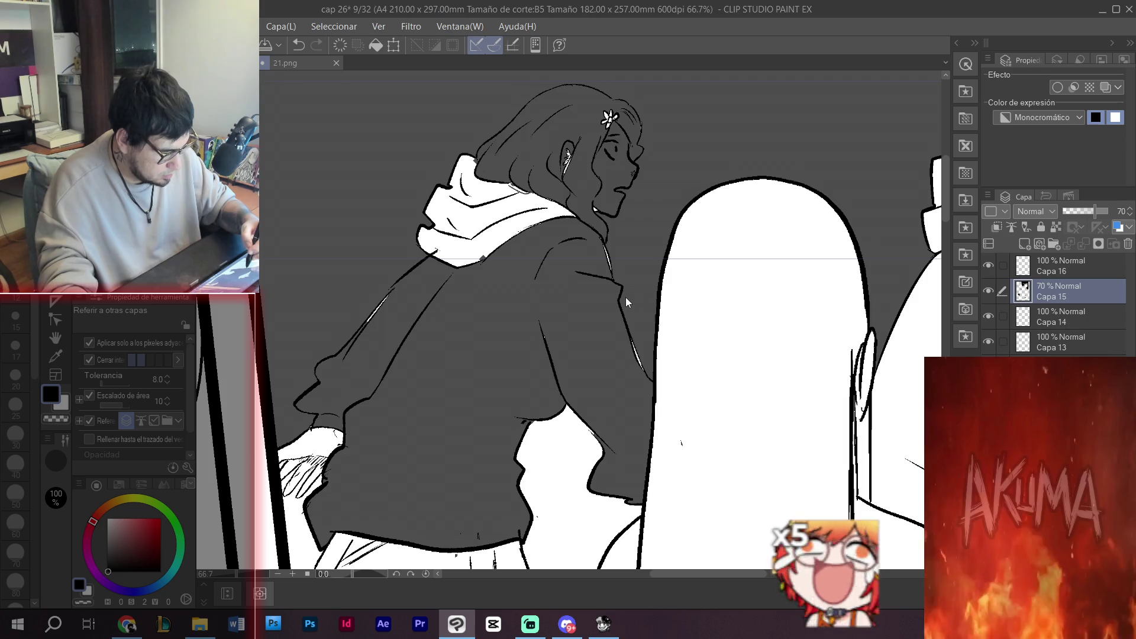
key("ctrl+z")
key("p")
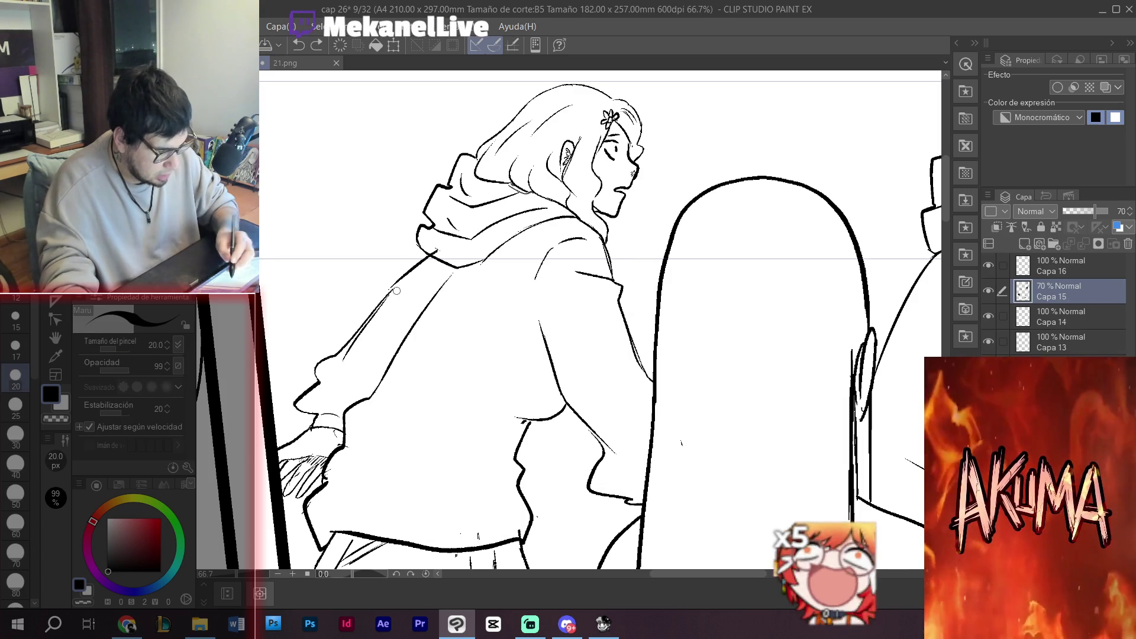
key("g")
left_click(408, 302)
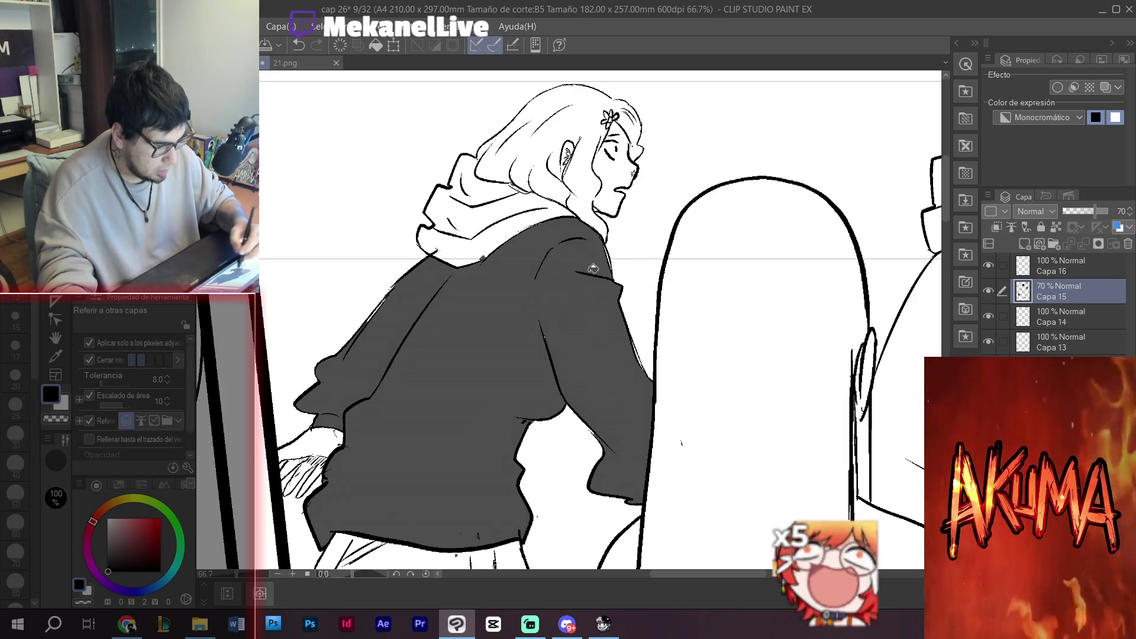
key("p")
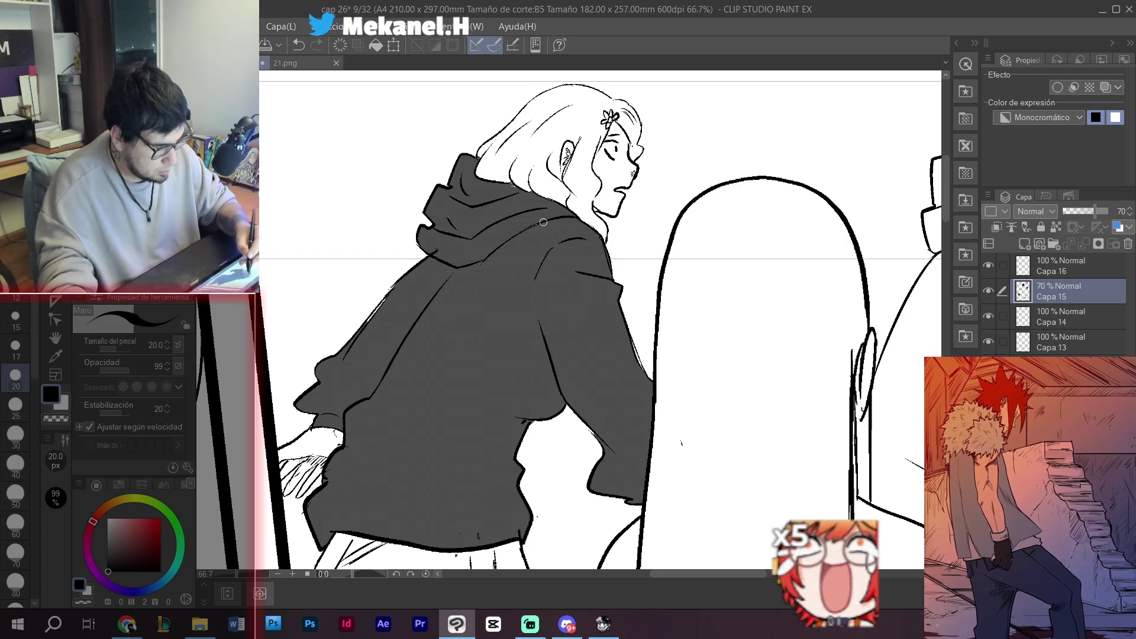
- Fill the gaps between the figures' legs and below the belt grey, then view the whole page
scroll(448, 293, "down", 5)
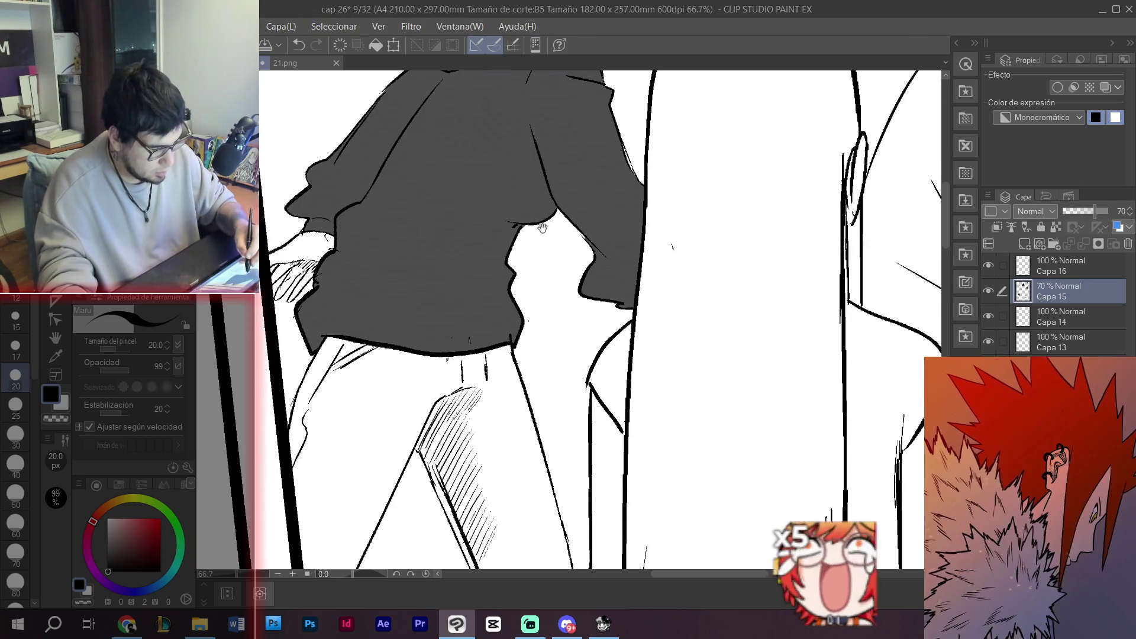
key("ctrl+minus")
key("ctrl+minus")
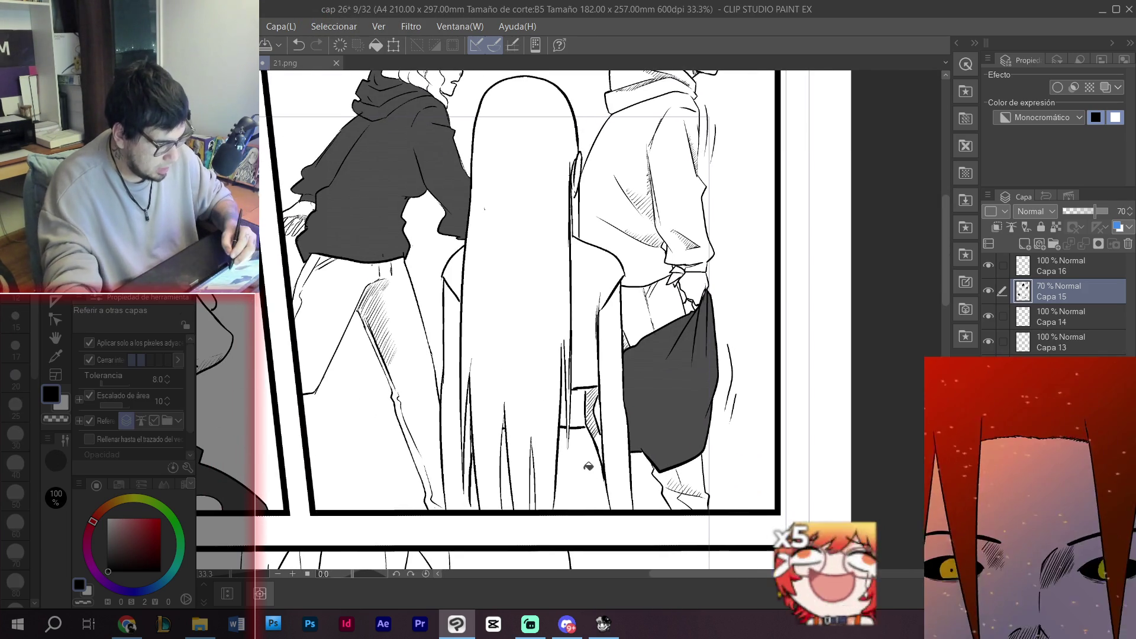
left_click(538, 468)
key("ctrl+z")
left_click(565, 434, "ctrl")
key("g")
left_click(568, 461)
left_click(516, 503)
left_click(472, 500)
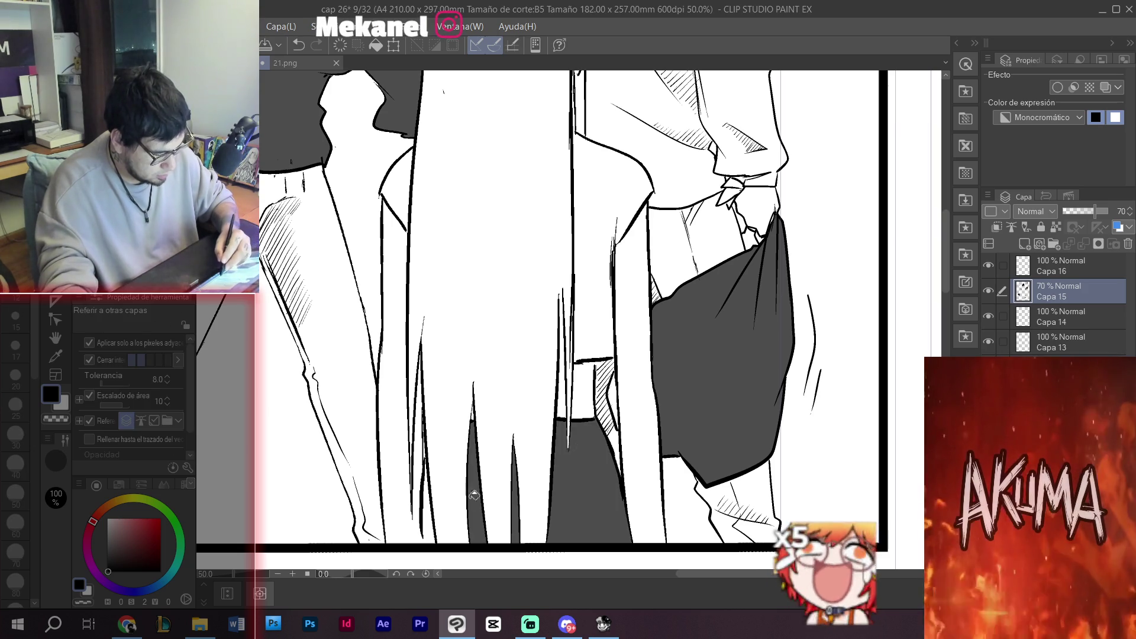
left_click(425, 512)
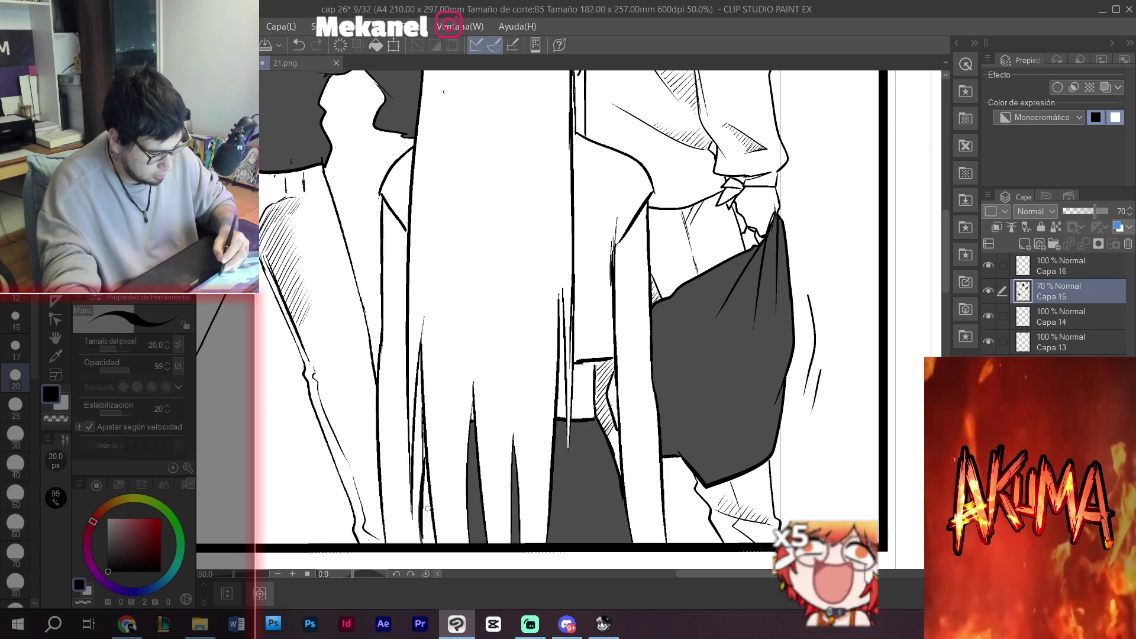
left_click(439, 510, "ctrl+alt")
left_click(439, 509, "ctrl+alt")
mouse_move(636, 467)
left_mouse_down()
mouse_move(667, 231)
mouse_move(643, 221)
left_mouse_up()
- Fill the bow beside the flower in the top-left panel with dark tone
scroll(561, 401, "up", 5)
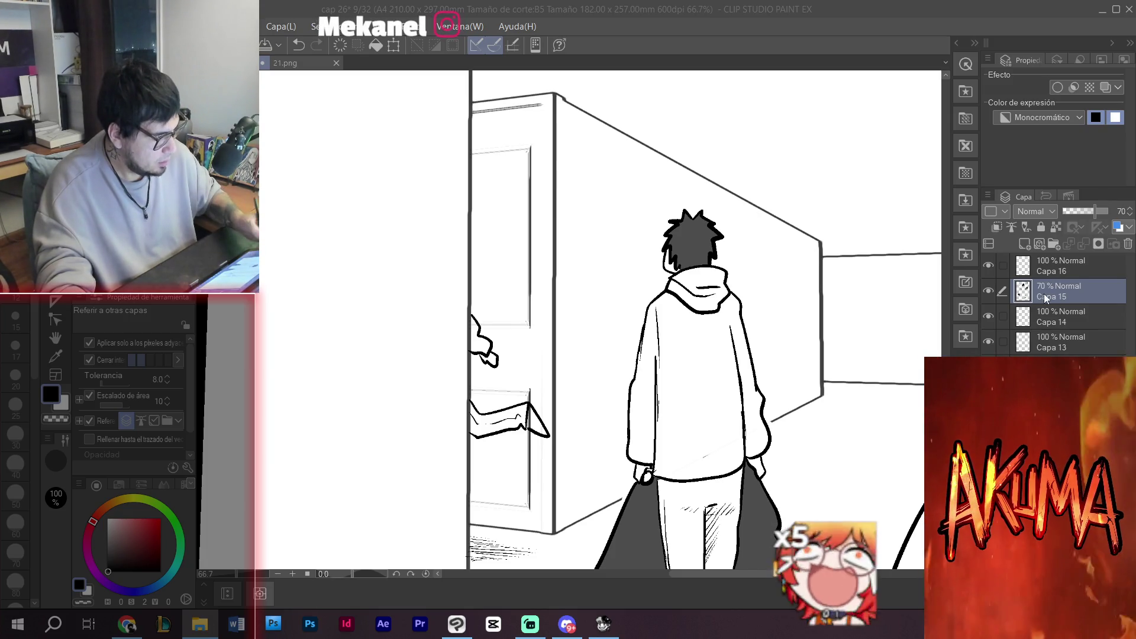
left_click_drag(452, 257, 615, 535)
scroll(616, 535, "up", 10)
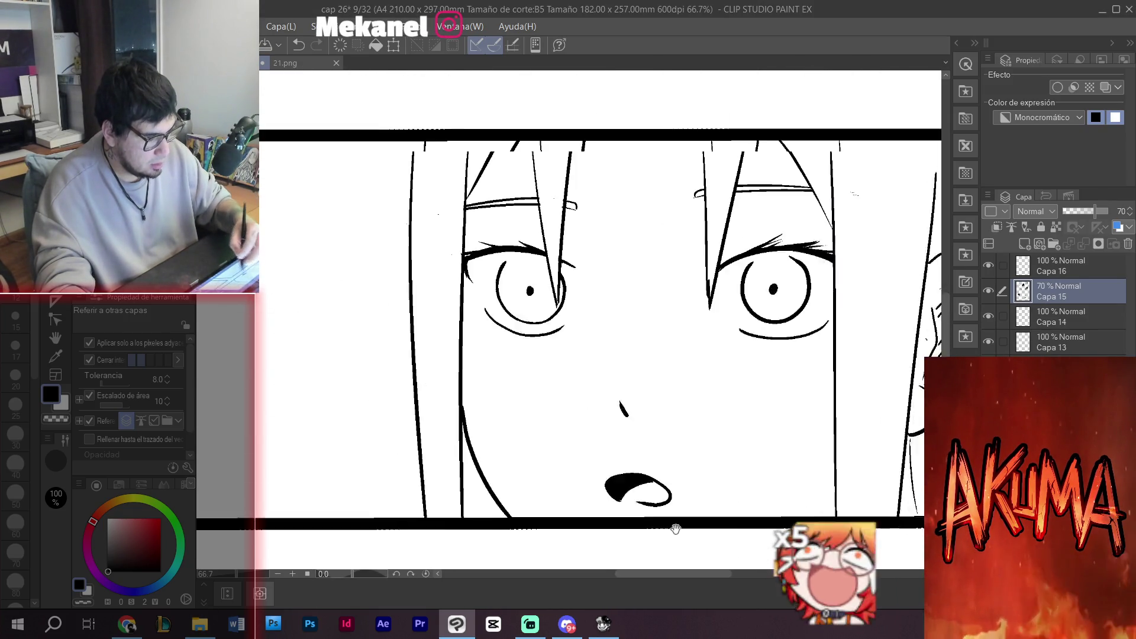
scroll(623, 532, "up", 10)
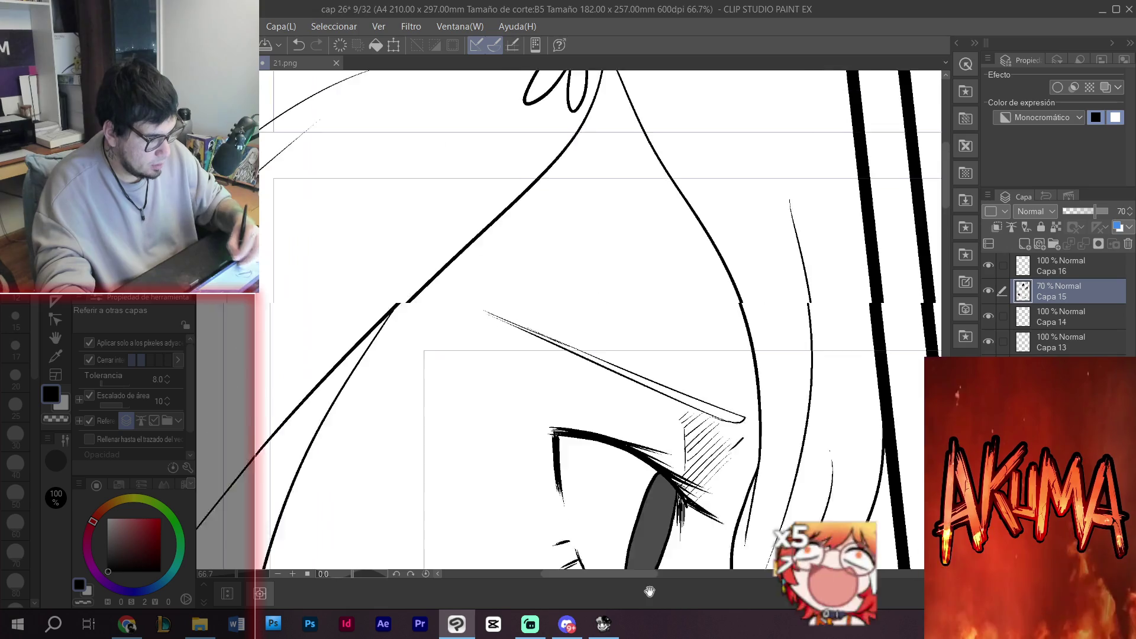
left_click(553, 296)
- Select Capa 16 with the pen and zoom in on the figure's lower body
scroll(556, 414, "down", 5)
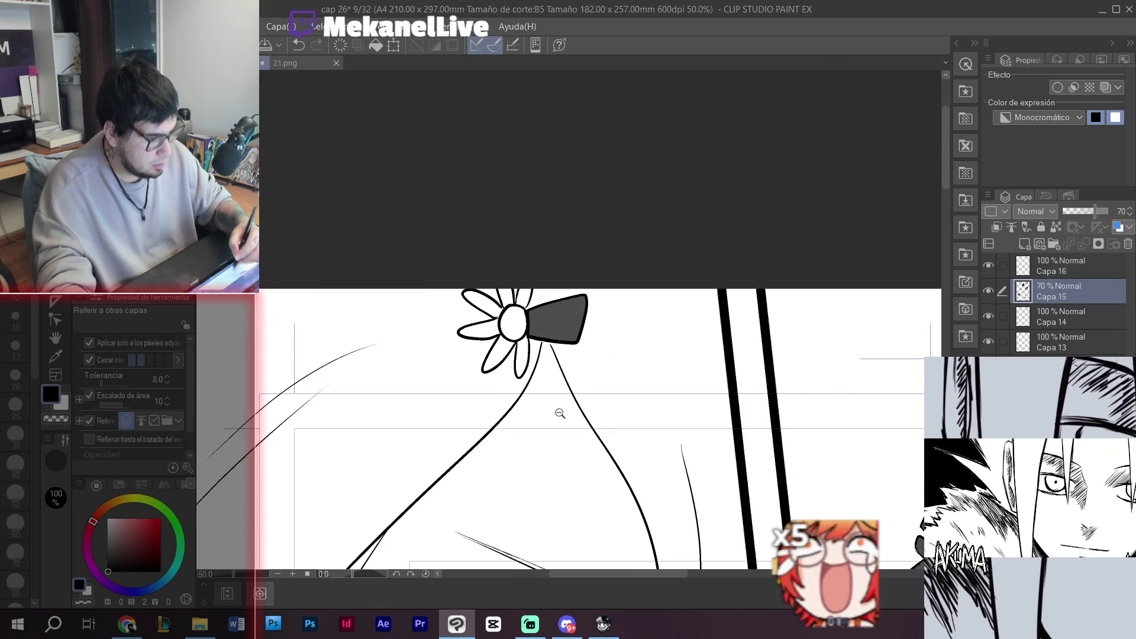
scroll(615, 426, "down", 3)
mouse_move(616, 426)
left_mouse_down()
mouse_move(619, 317)
mouse_move(628, 347)
left_mouse_up()
scroll(619, 317, "up", 3)
left_click(1059, 266)
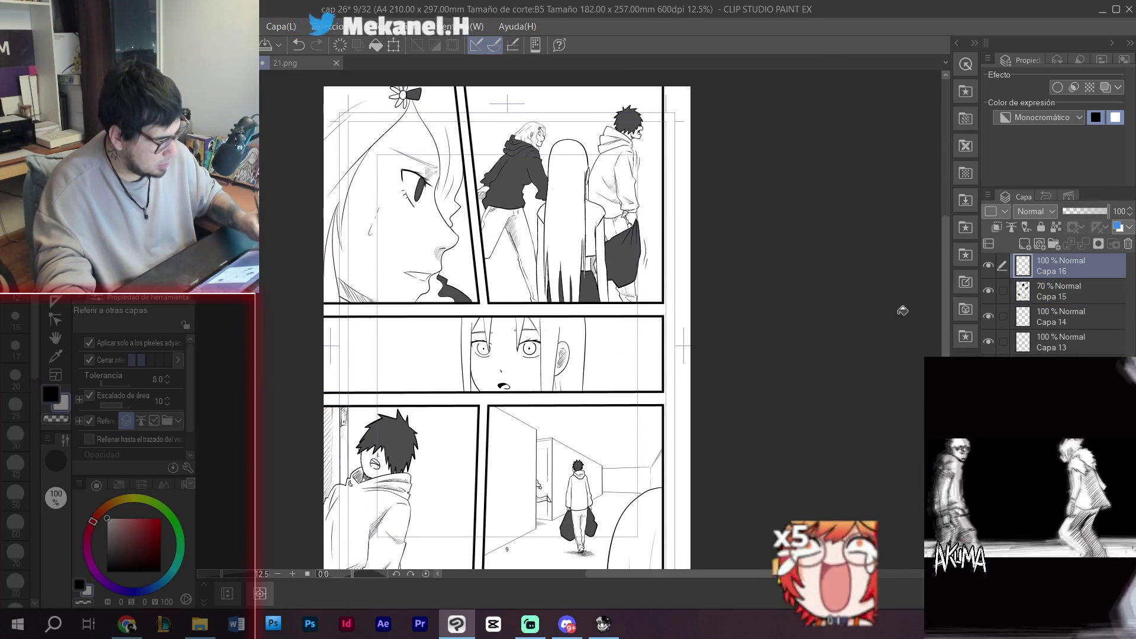
key("p")
scroll(567, 252, "up", 4)
scroll(567, 252, "up", 1)
mouse_move(642, 357)
left_mouse_down()
mouse_move(529, 440)
mouse_move(501, 441)
left_mouse_up()
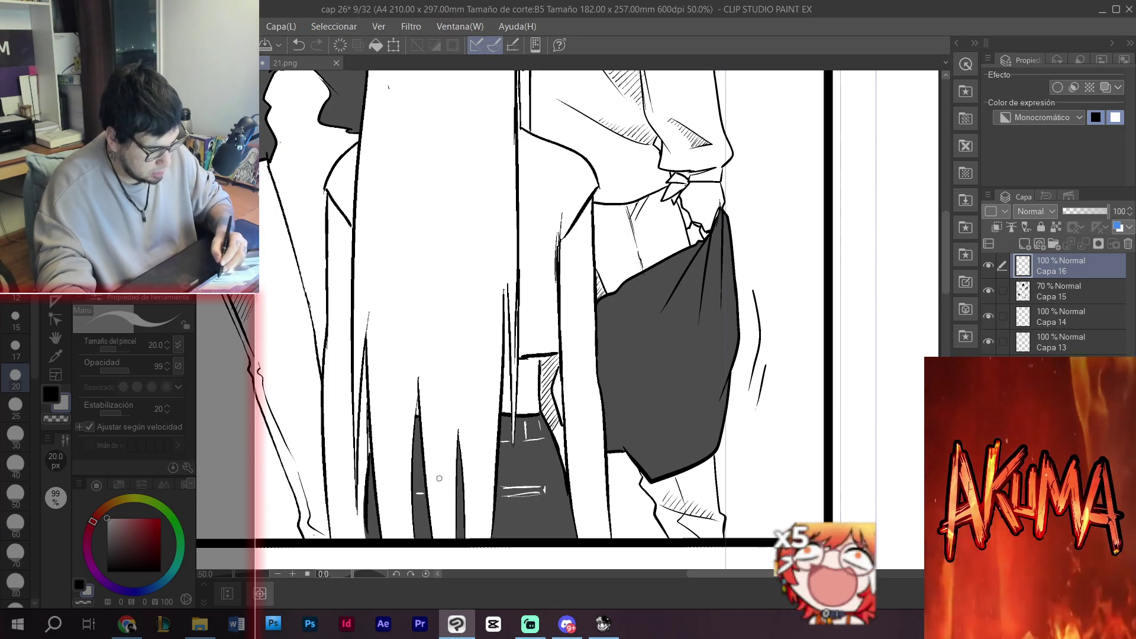
- Add white highlight strokes on the dark trousers and carried bag, undoing the lowest stroke
left_click_drag(415, 503, 421, 502)
left_click_drag(682, 335, 635, 338)
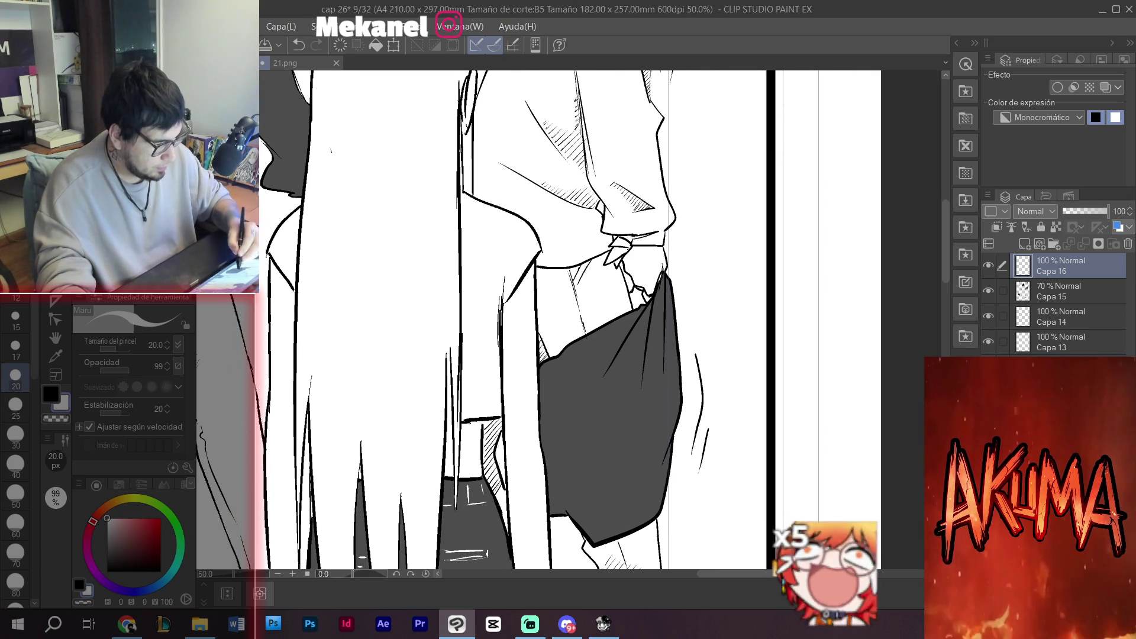
left_click_drag(663, 277, 650, 368)
left_click_drag(648, 385, 574, 458)
key("ctrl+z")
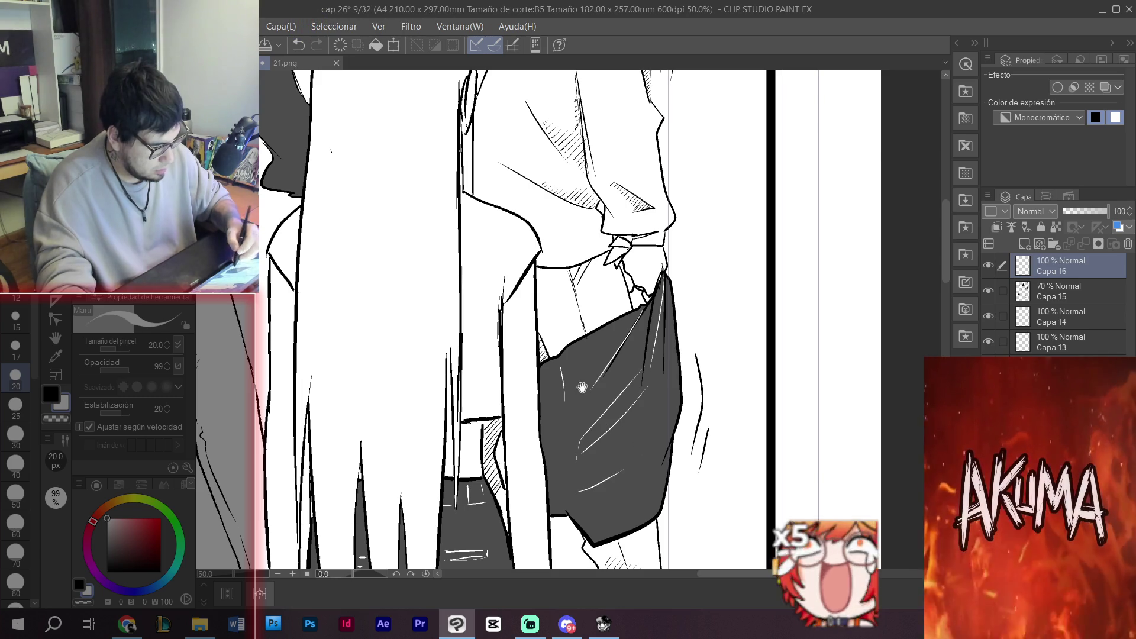
scroll(581, 397, "down", 3)
scroll(383, 286, "up", 2)
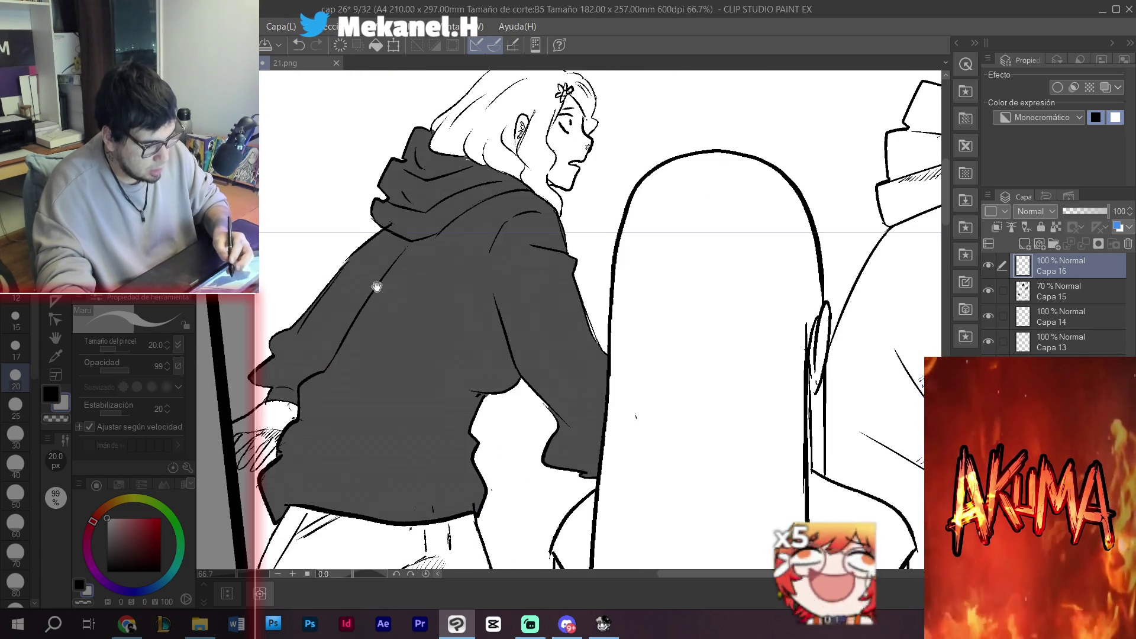
- Draw white highlight lines and short hatching across the girl's grey hoodie and its right edge
left_click_drag(382, 285, 419, 262)
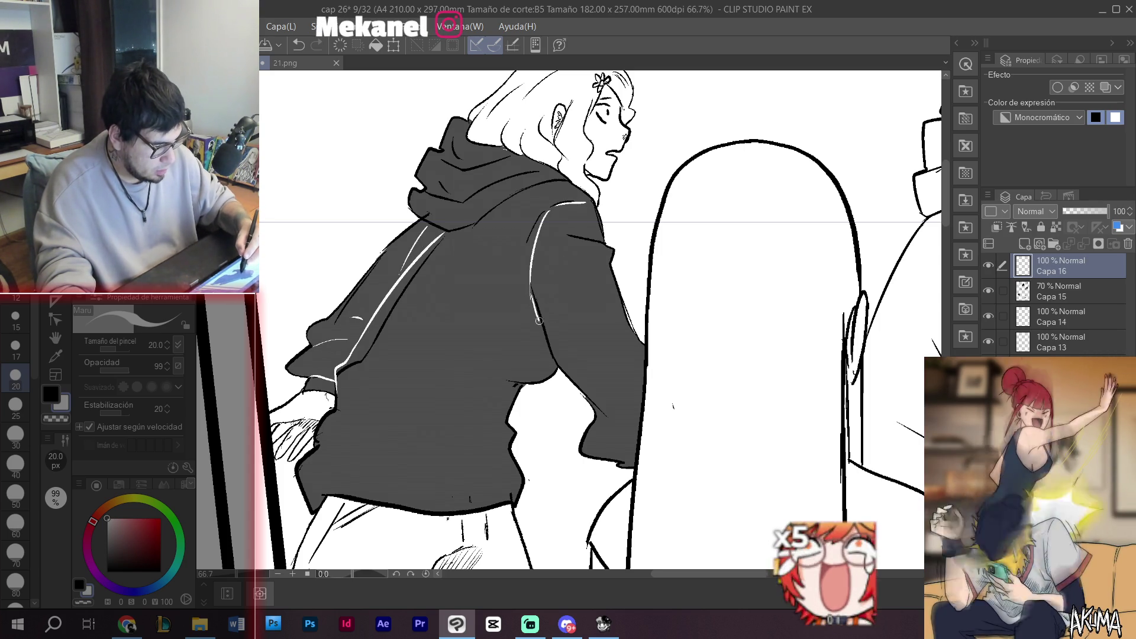
left_click_drag(514, 283, 537, 324)
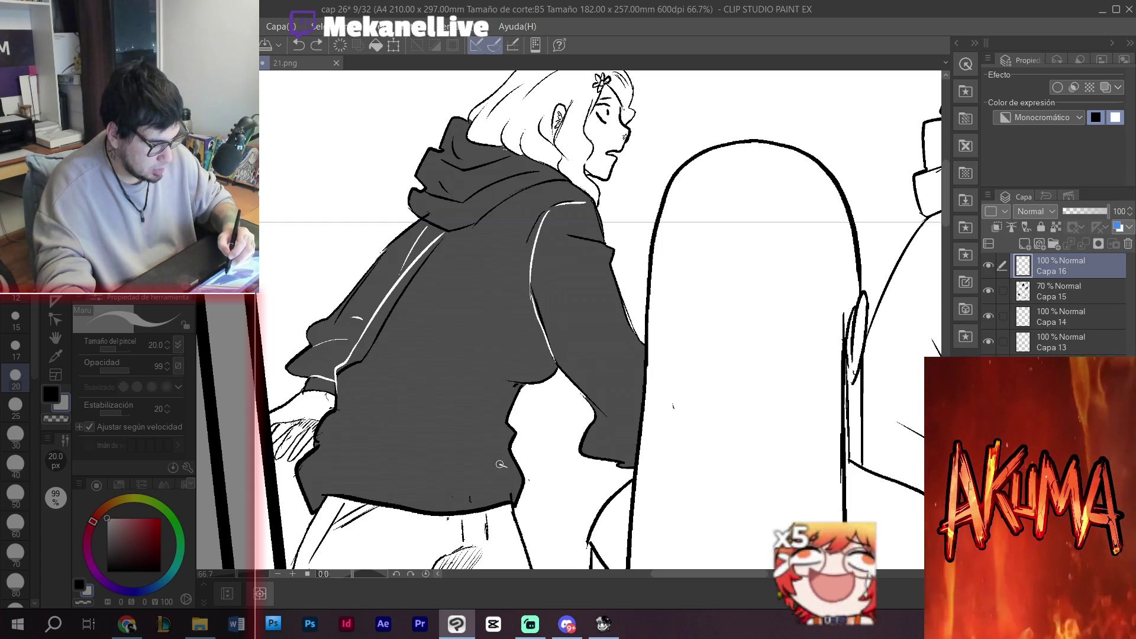
left_click_drag(505, 466, 385, 430)
left_click_drag(510, 481, 381, 423)
left_click_drag(500, 432, 473, 405)
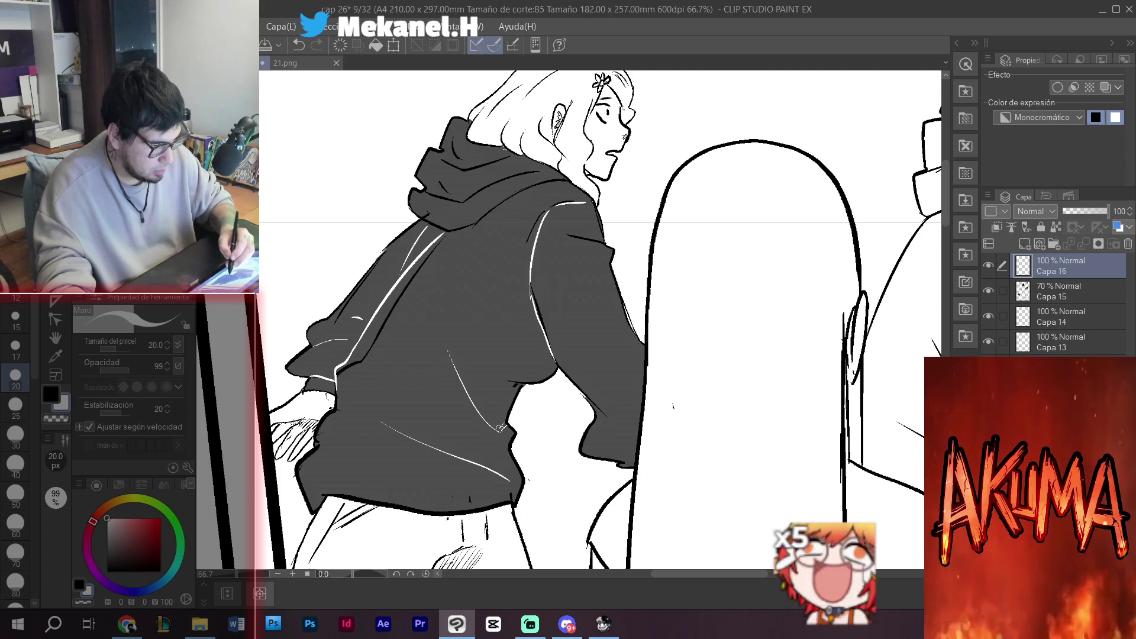
key("ctrl+z")
left_click_drag(520, 384, 507, 398)
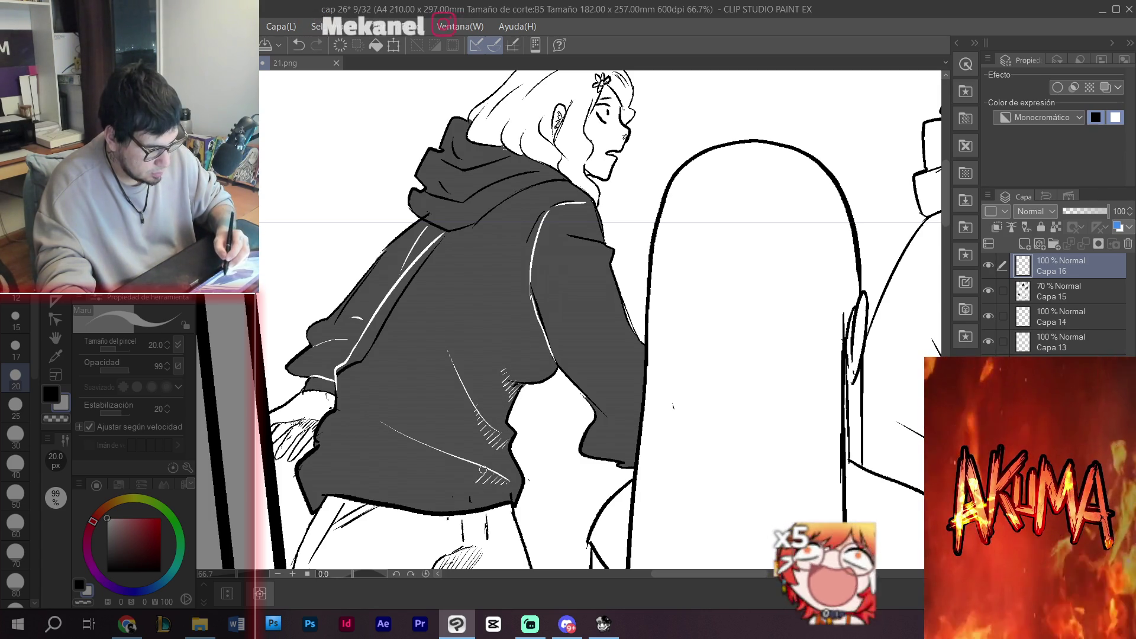
left_click_drag(458, 477, 456, 462)
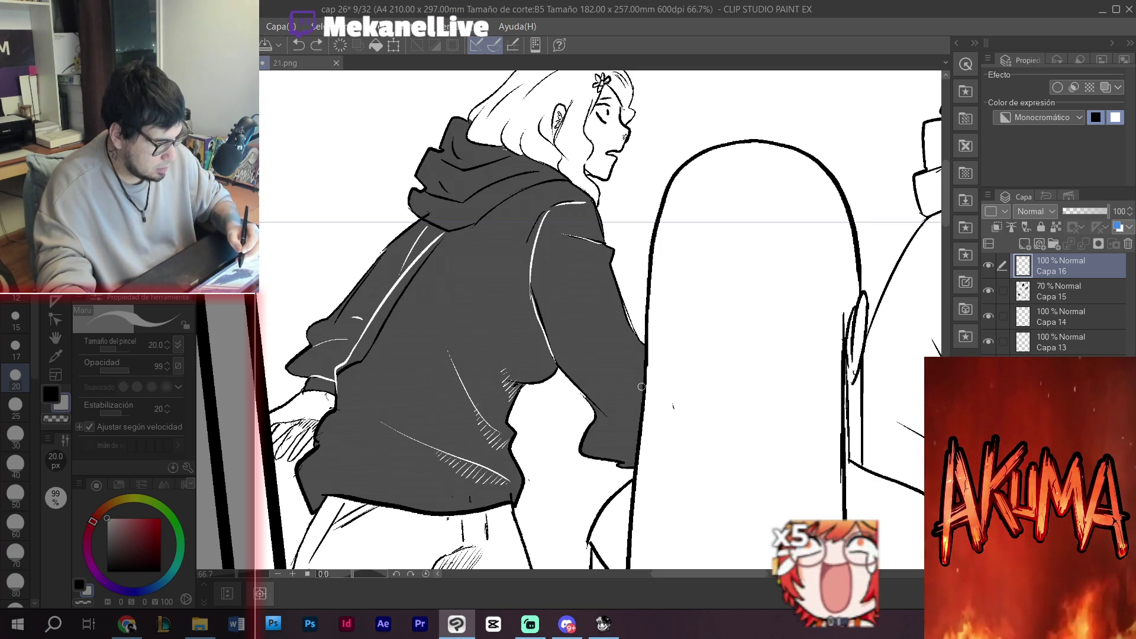
left_click_drag(625, 378, 642, 375)
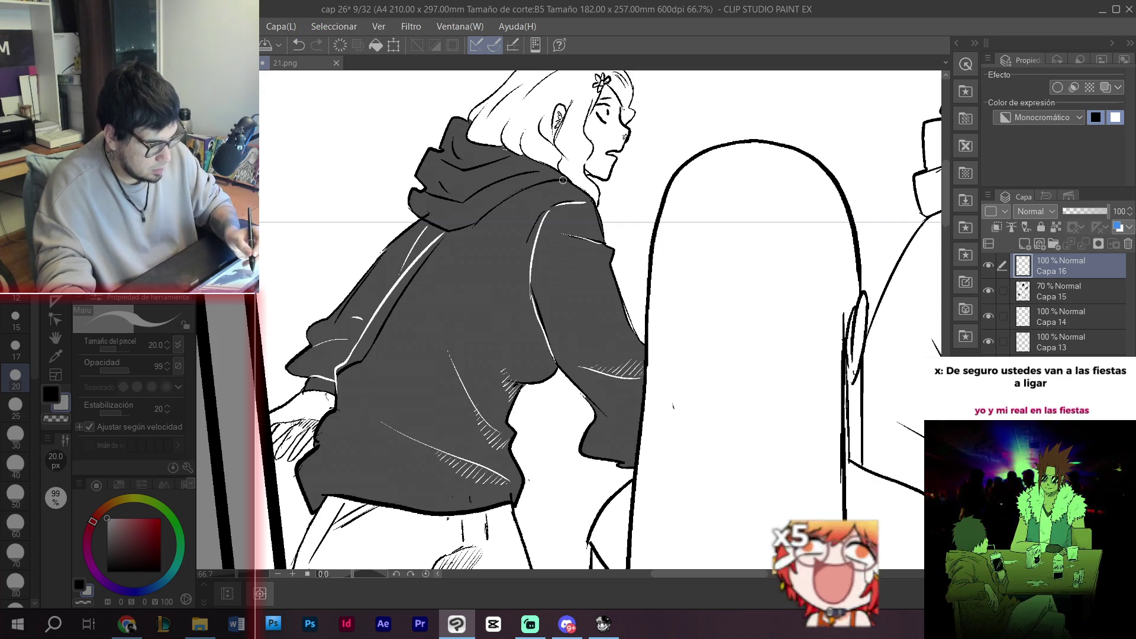
- Add white highlight lines and hatching along the hood and shoulder, then zoom out
left_click_drag(563, 181, 429, 227)
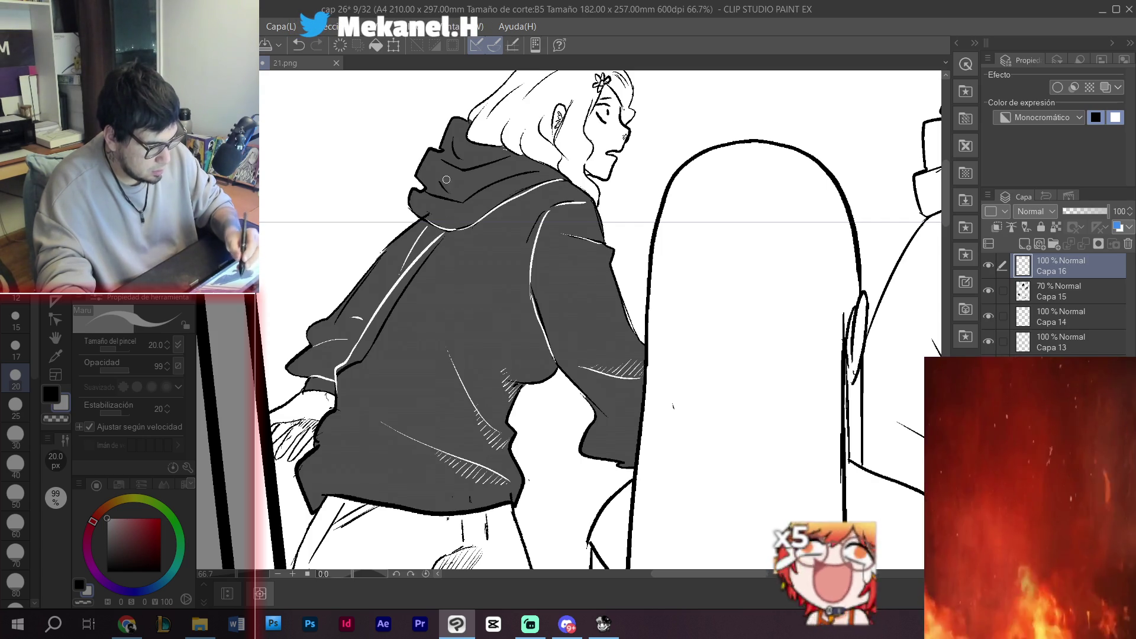
left_click_drag(544, 169, 450, 209)
left_click_drag(462, 190, 445, 203)
left_click_drag(456, 188, 439, 200)
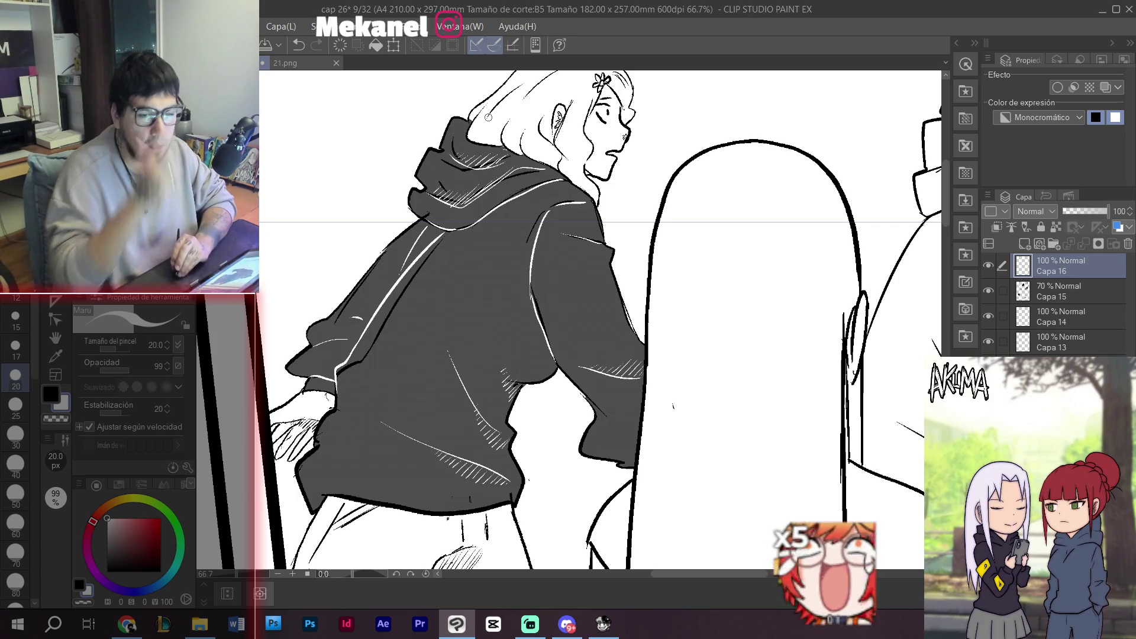
mouse_move(678, 328)
left_mouse_down()
mouse_move(638, 353)
mouse_move(592, 303)
left_mouse_up()
left_click_drag(537, 211, 512, 215)
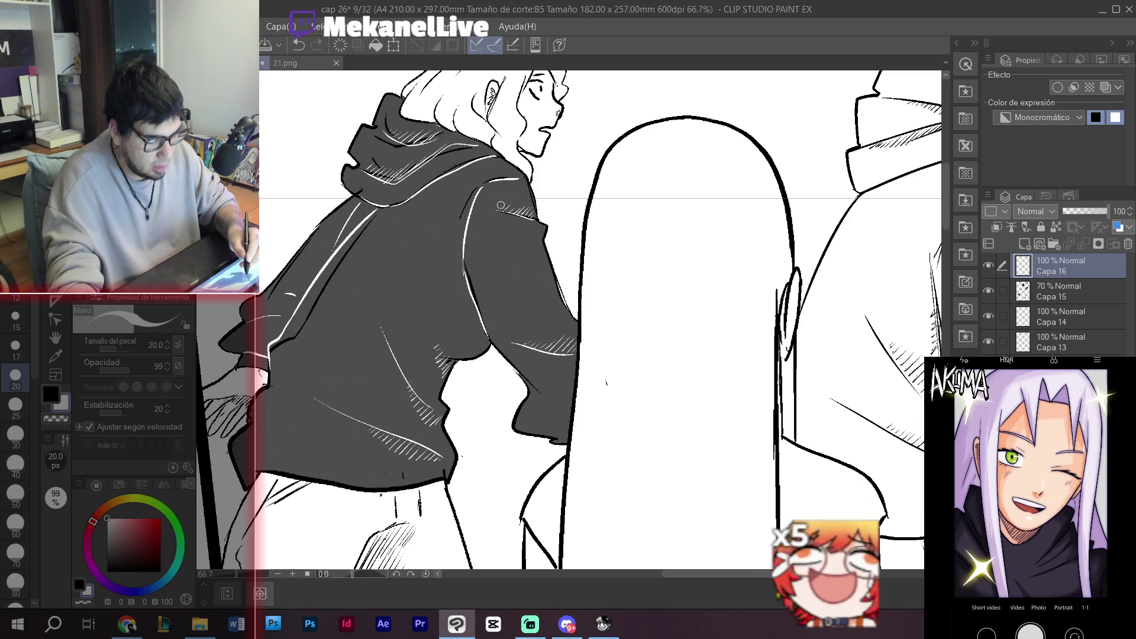
key("ctrl+minus")
left_click_drag(562, 533, 561, 225)
mouse_move(560, 503)
left_mouse_down()
mouse_move(540, 138)
mouse_move(565, 189)
mouse_move(566, 225)
left_mouse_up()
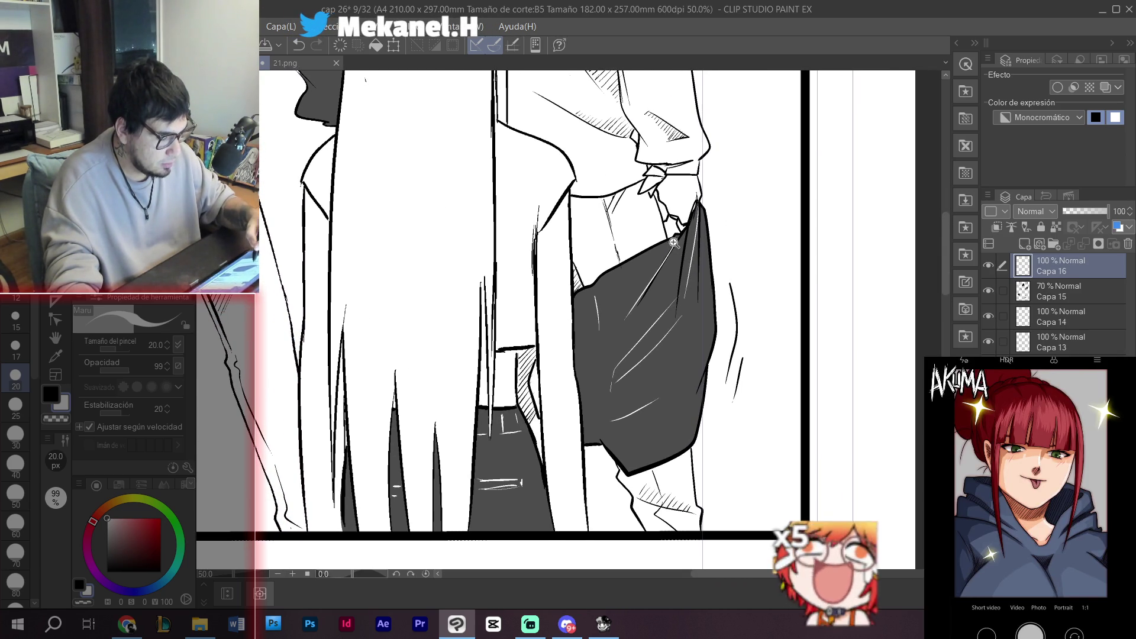
- Try a grey fill on the collar tip on Capa 15, undo it, and return to the black pen
left_click(1059, 291)
key("g")
left_click(660, 171)
key("ctrl+z")
key("x")
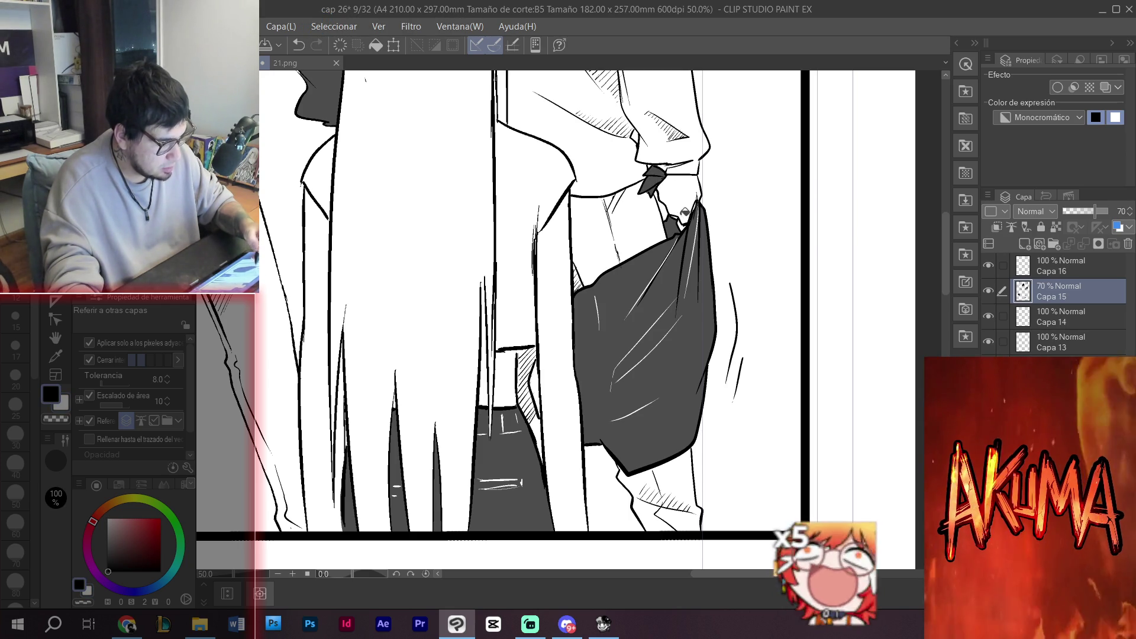
key("b")
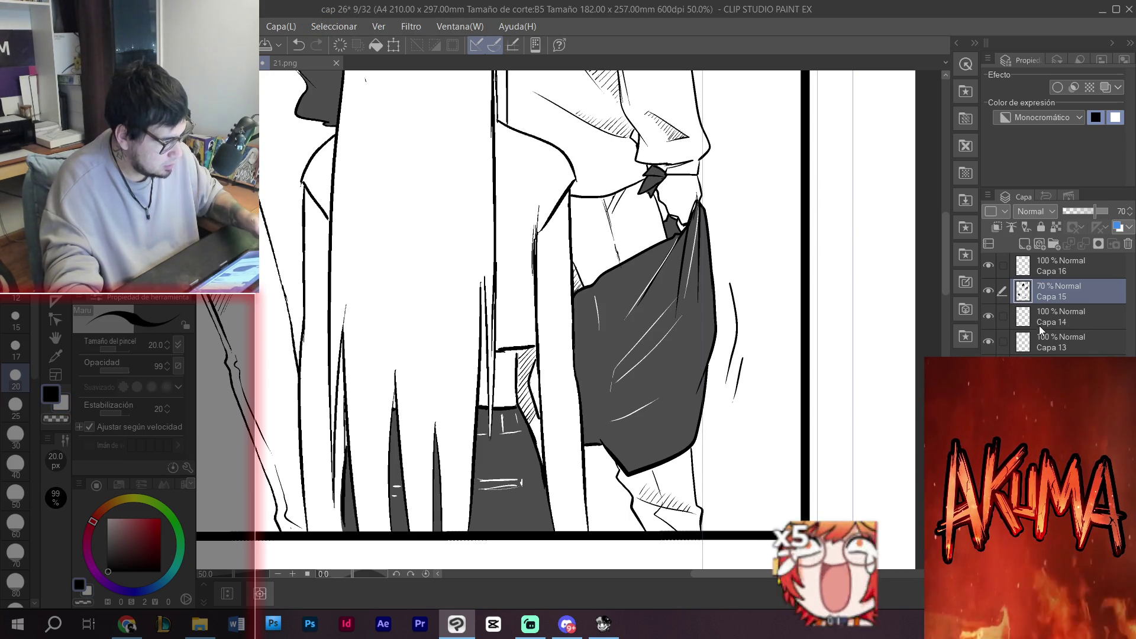
- On Capa 16, draw a white highlight line down the hallway figure's right-hand dark bag
left_click(1056, 265)
key("ctrl+minus")
mouse_move(733, 394)
left_mouse_down()
mouse_move(733, 223)
mouse_move(904, 400)
left_mouse_up()
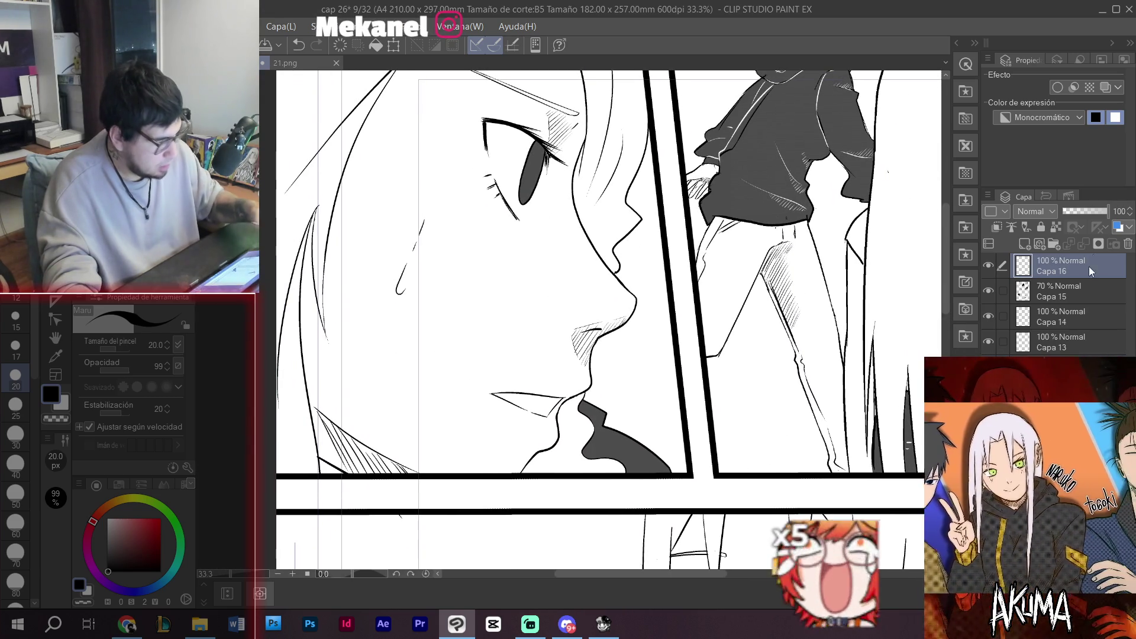
left_click(1056, 291)
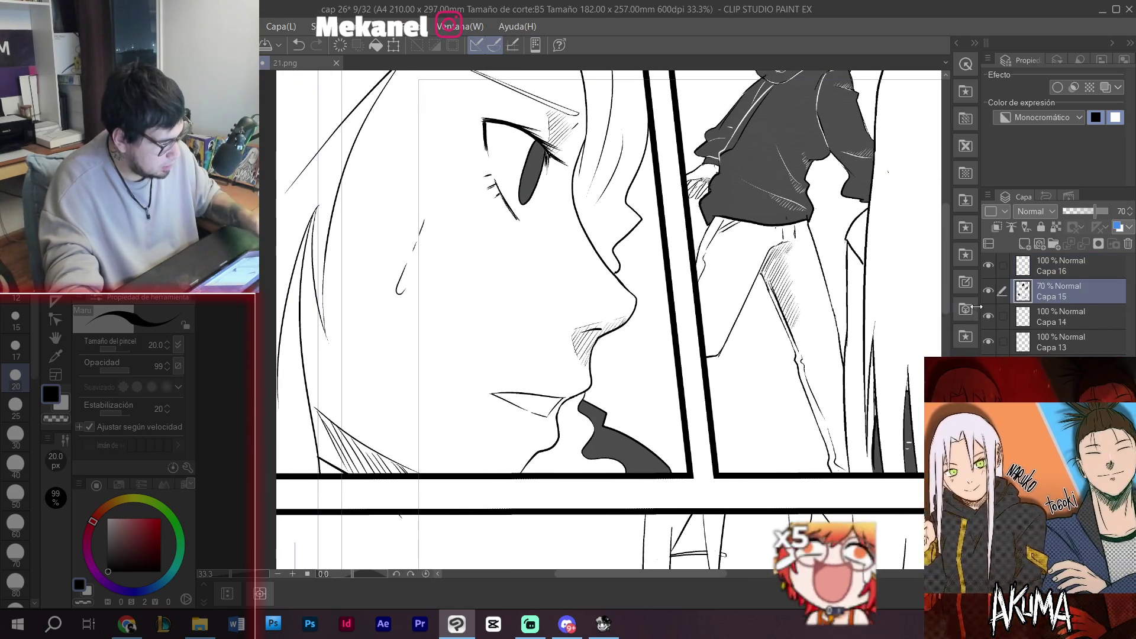
left_click(1056, 266)
left_click_drag(808, 507, 769, 189)
left_click_drag(769, 502, 717, 183)
mouse_move(644, 385)
left_mouse_down()
mouse_move(742, 182)
mouse_move(374, 402)
left_mouse_up()
scroll(497, 466, "up", 1)
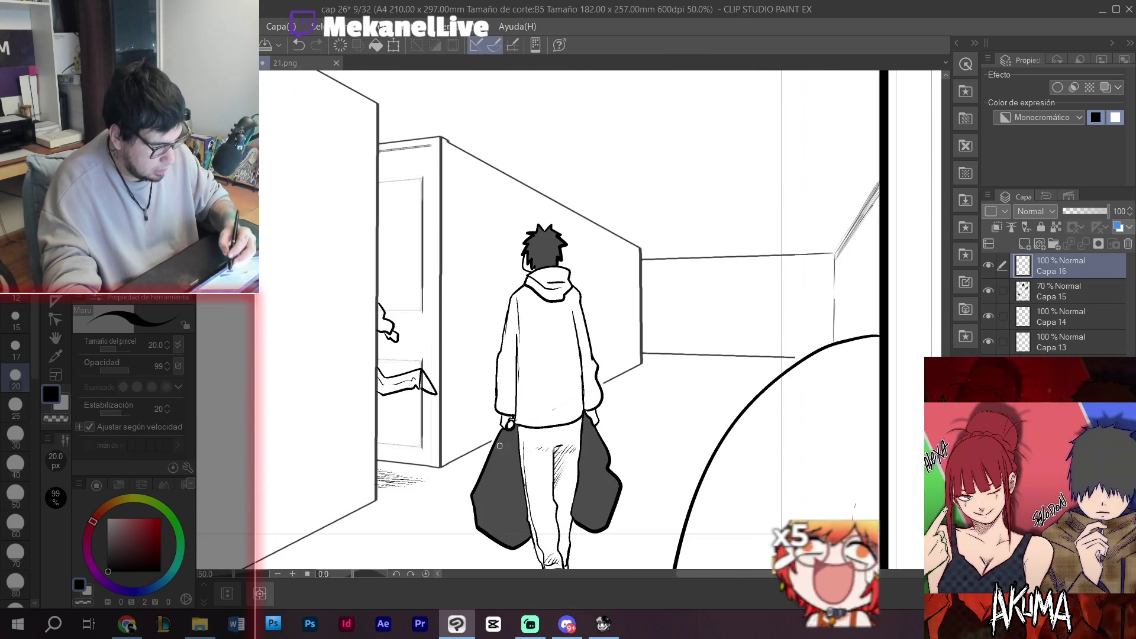
key("x")
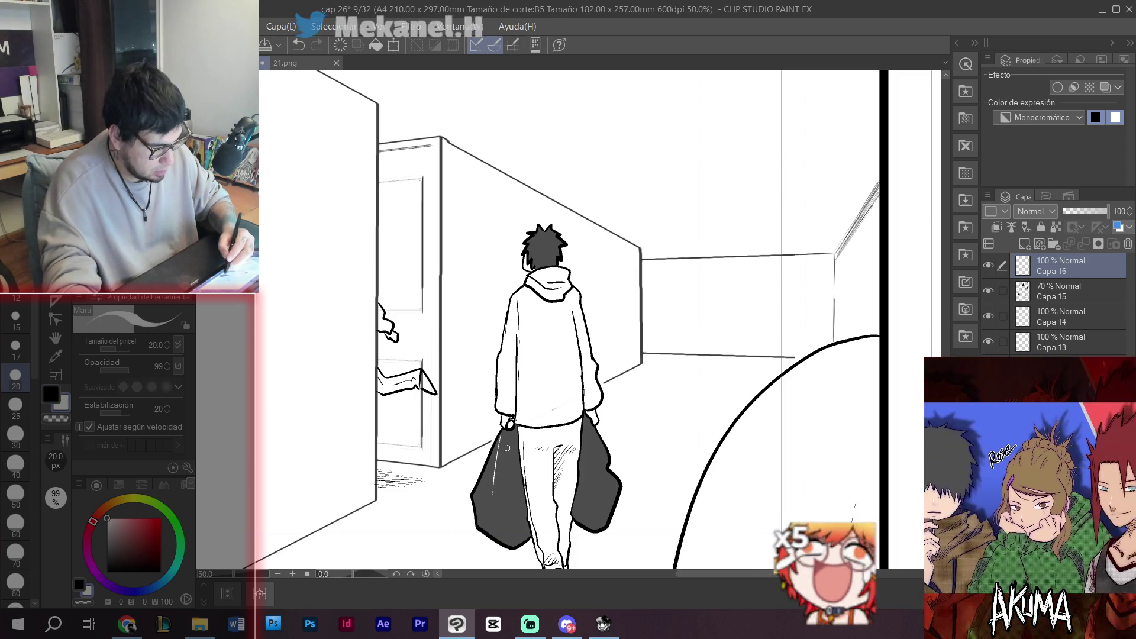
left_click_drag(591, 423, 588, 460)
scroll(594, 473, "down", 2)
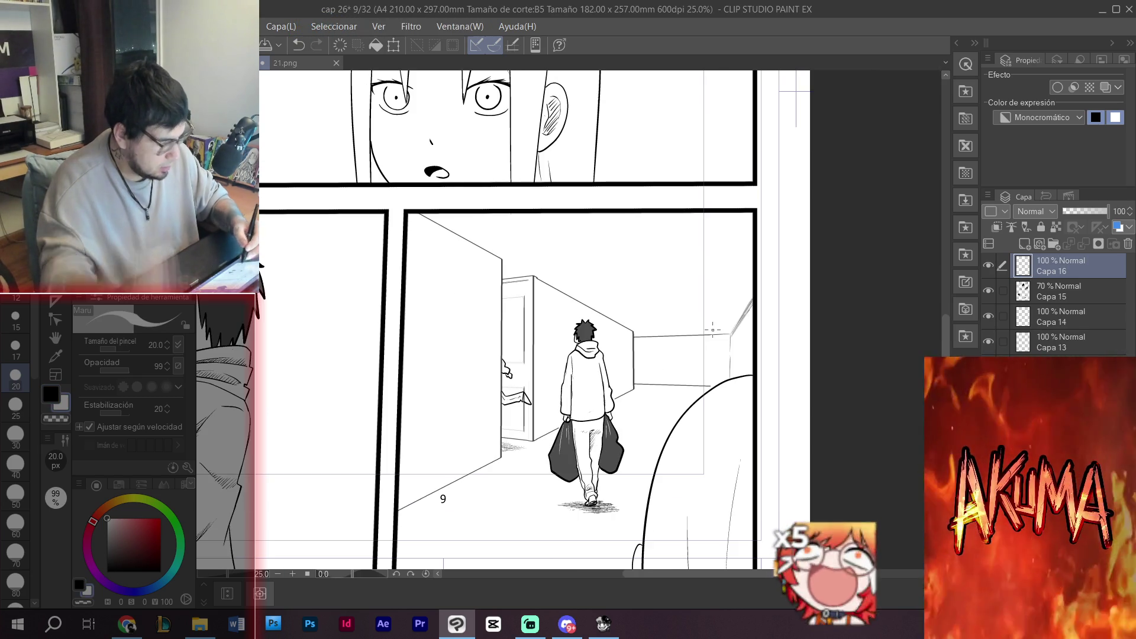
- Set layer Capa 14's opacity to 40%
left_click(1052, 312)
left_click(1120, 211)
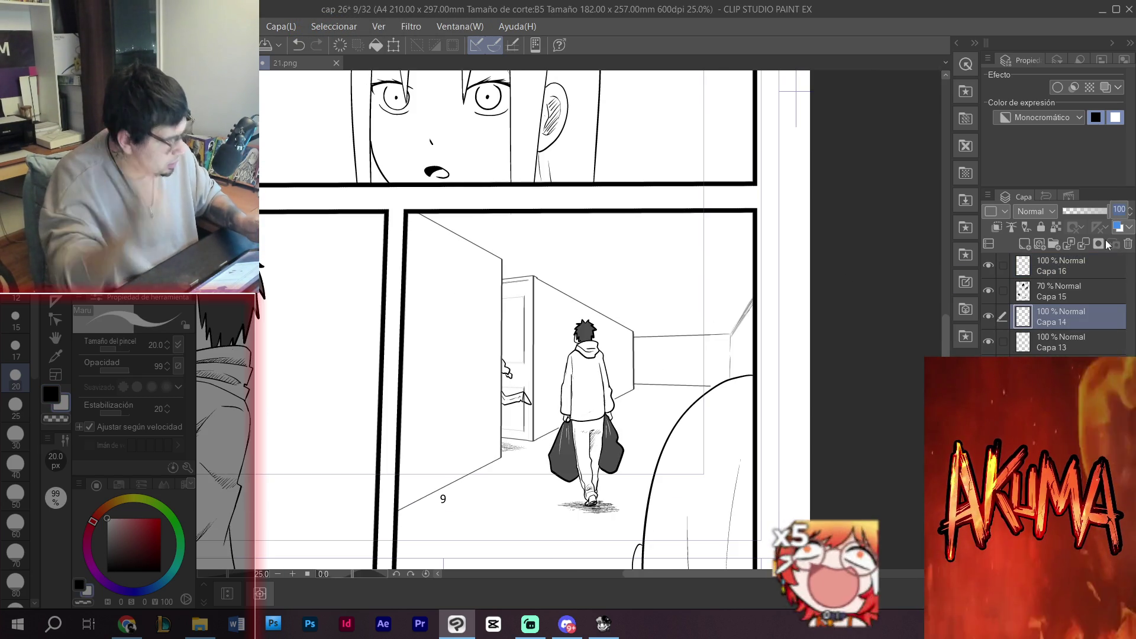
type("40")
key("Return")
- Fill the right eye's iris grey and shade the top of the left iris
key("g")
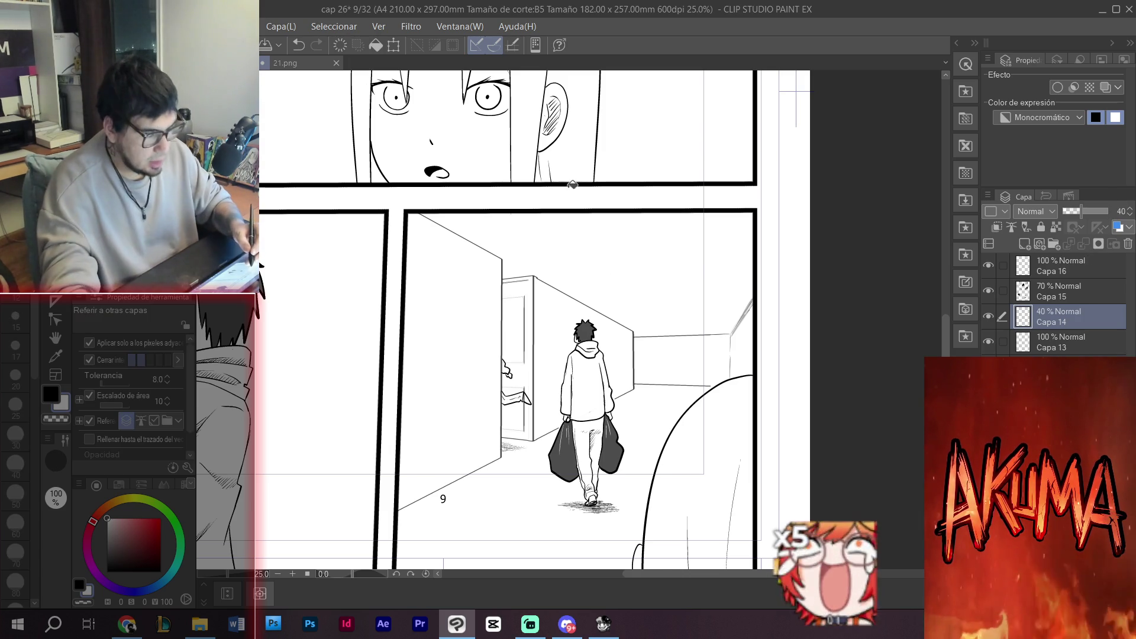
scroll(523, 245, "up", 1)
left_click_drag(482, 282, 522, 245)
left_click(523, 245)
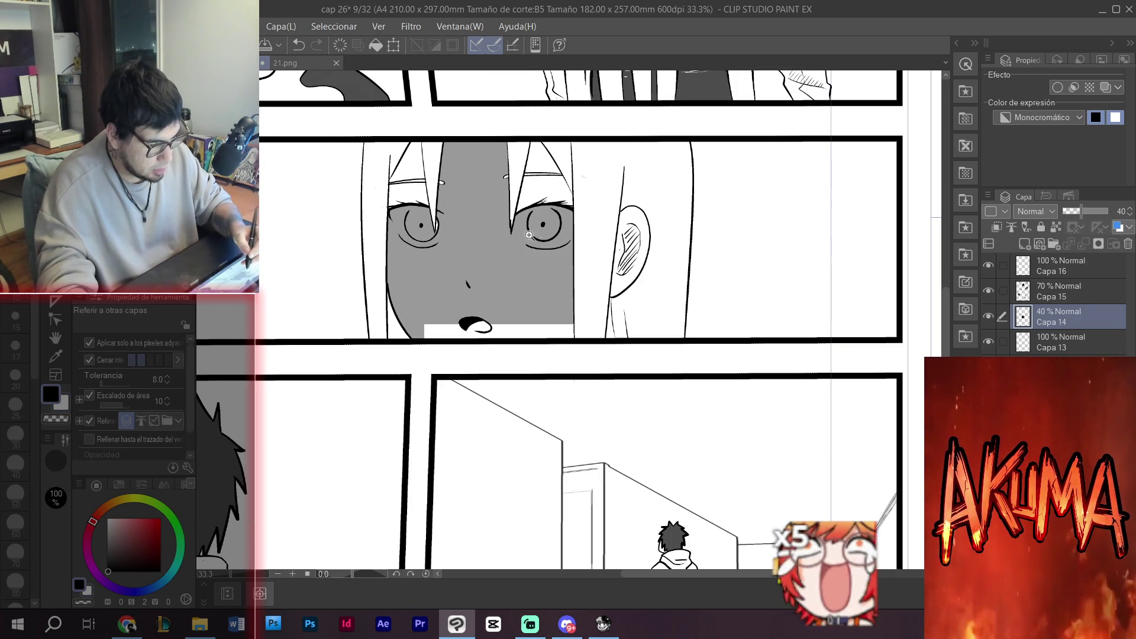
scroll(523, 246, "up", 1)
key("ctrl+z")
key("p")
key("g")
left_click(574, 204)
key("p")
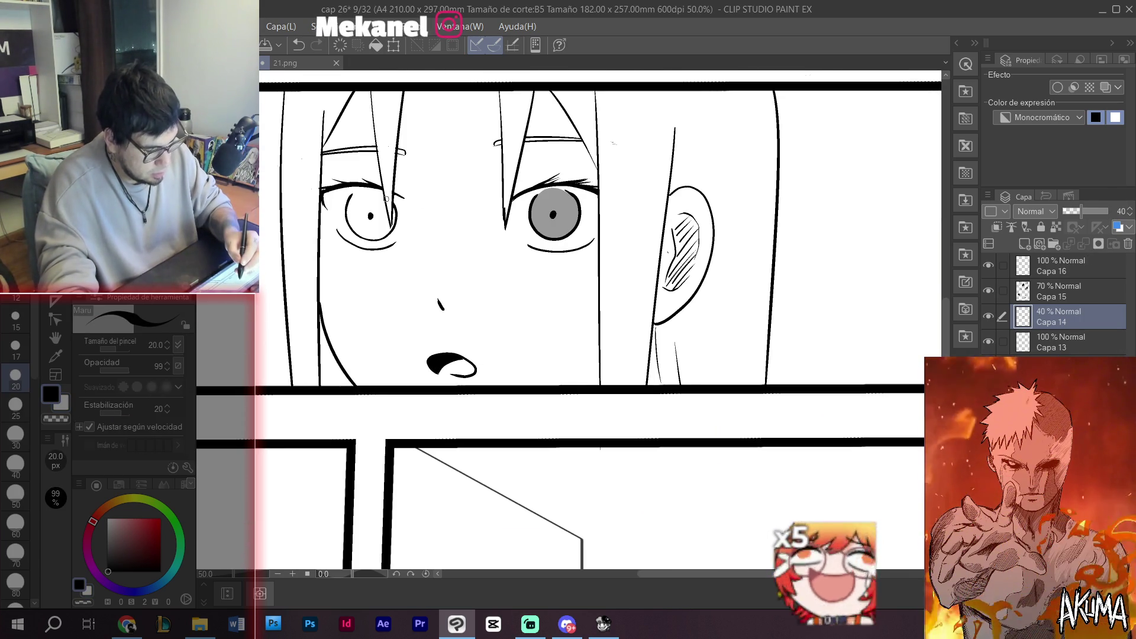
mouse_move(383, 193)
left_mouse_down()
mouse_move(356, 194)
mouse_move(378, 207)
mouse_move(367, 227)
mouse_move(395, 210)
mouse_move(394, 221)
left_mouse_up()
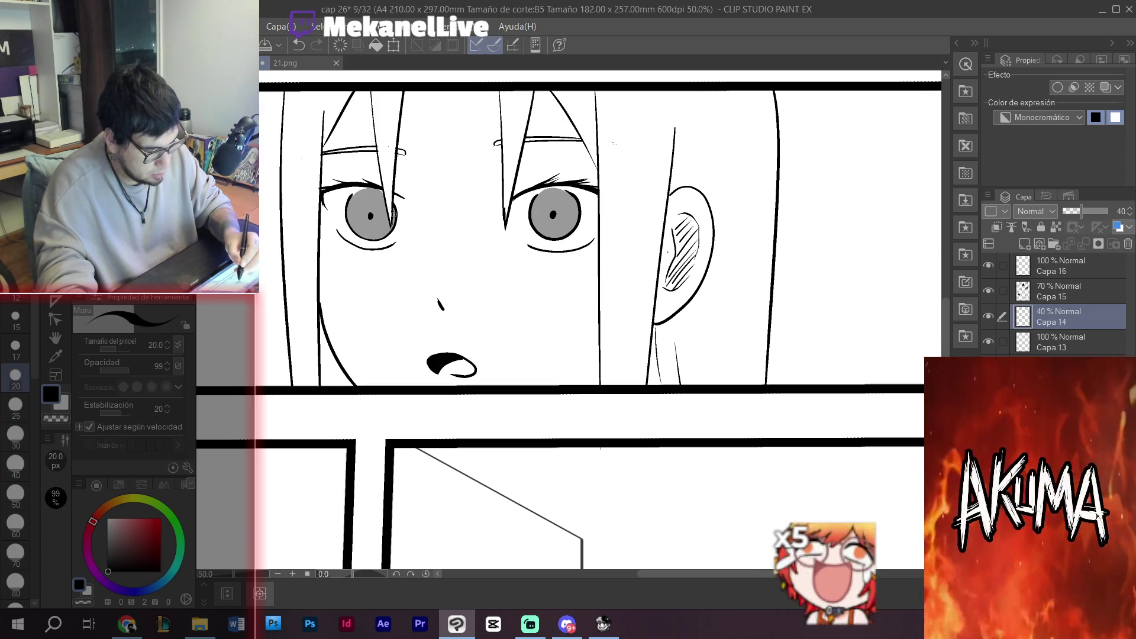
- In the lower panel, fill the door and the area beneath it with grey
scroll(461, 232, "down", 1)
mouse_move(586, 441)
left_mouse_down()
mouse_move(670, 218)
mouse_move(689, 367)
left_mouse_up()
left_click(689, 367)
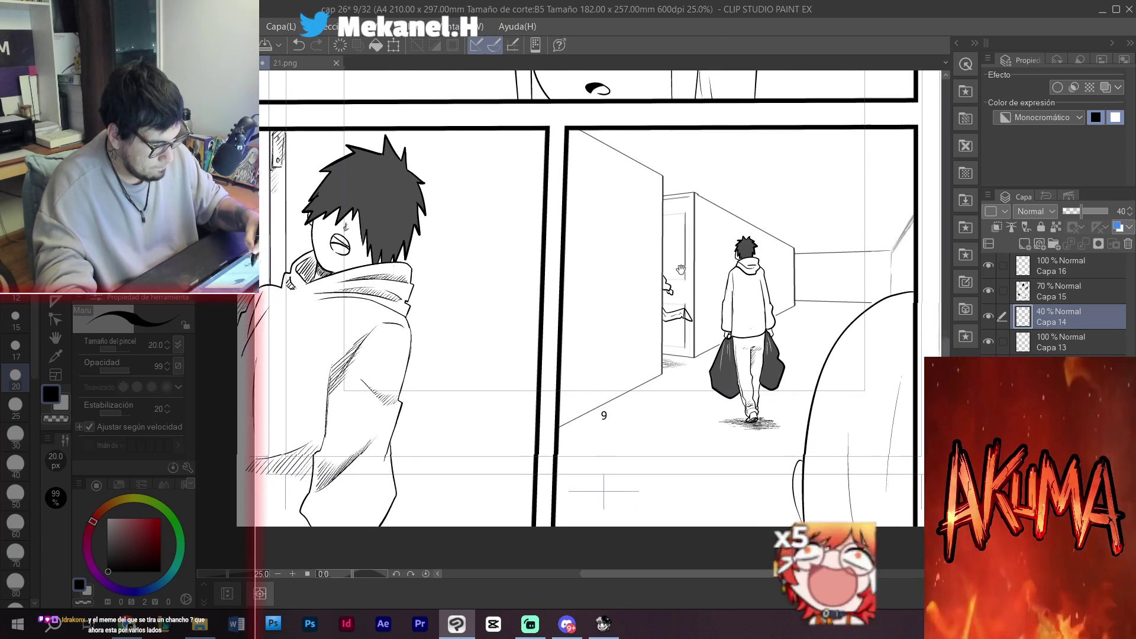
key("g")
scroll(651, 319, "up", 1)
left_click(636, 284)
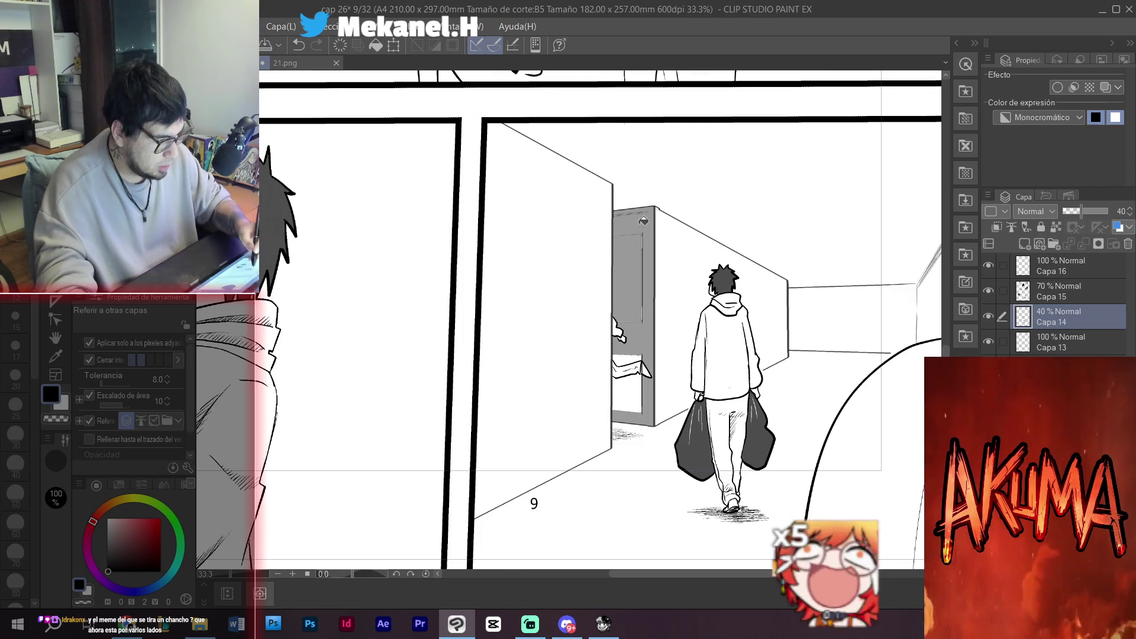
left_click(633, 354)
- Draw darker grey lines down the door's right edge and along its top edge
key("p")
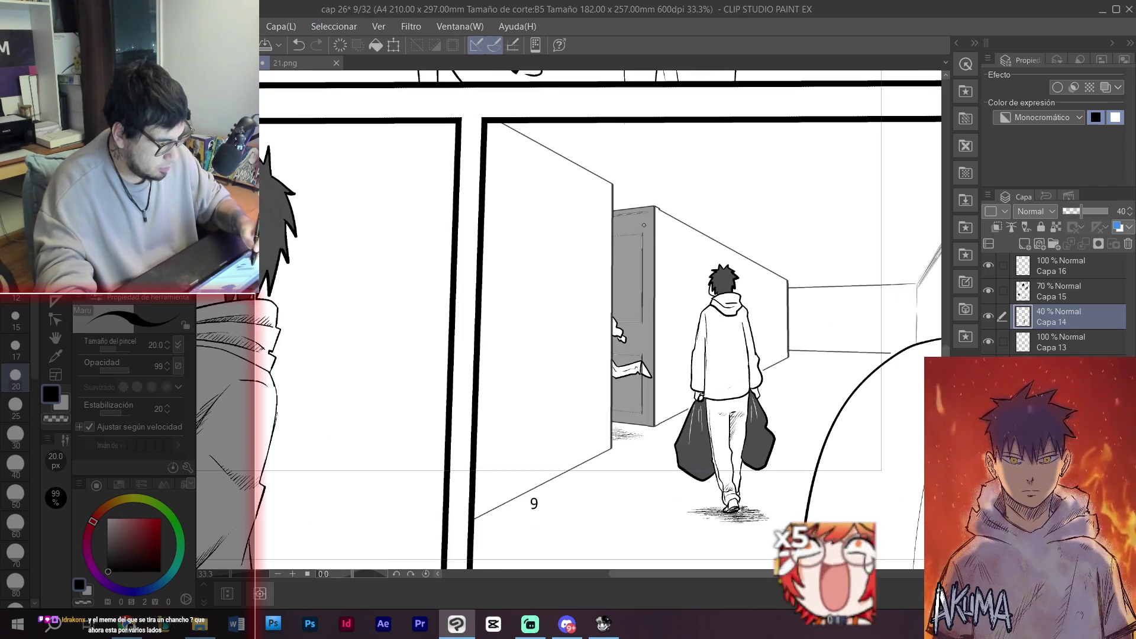
left_click_drag(658, 210, 657, 426)
key("ctrl+z")
mouse_move(657, 207)
left_mouse_down()
mouse_move(657, 424)
mouse_move(655, 344)
left_mouse_up()
key("ctrl+z")
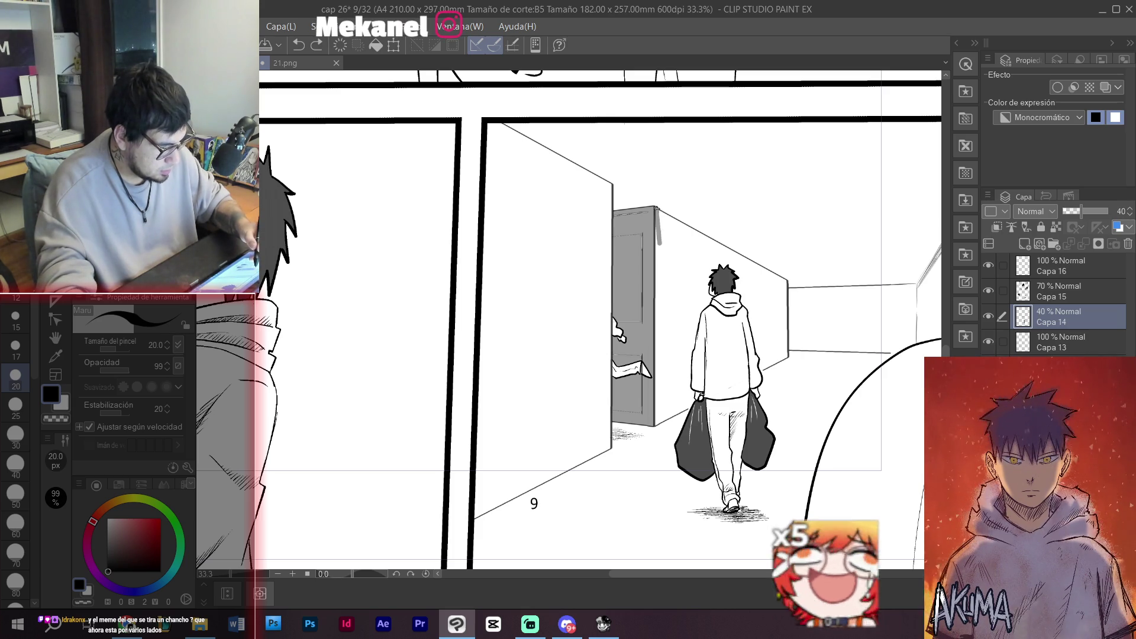
left_click_drag(657, 207, 656, 428)
left_click_drag(610, 184, 608, 448)
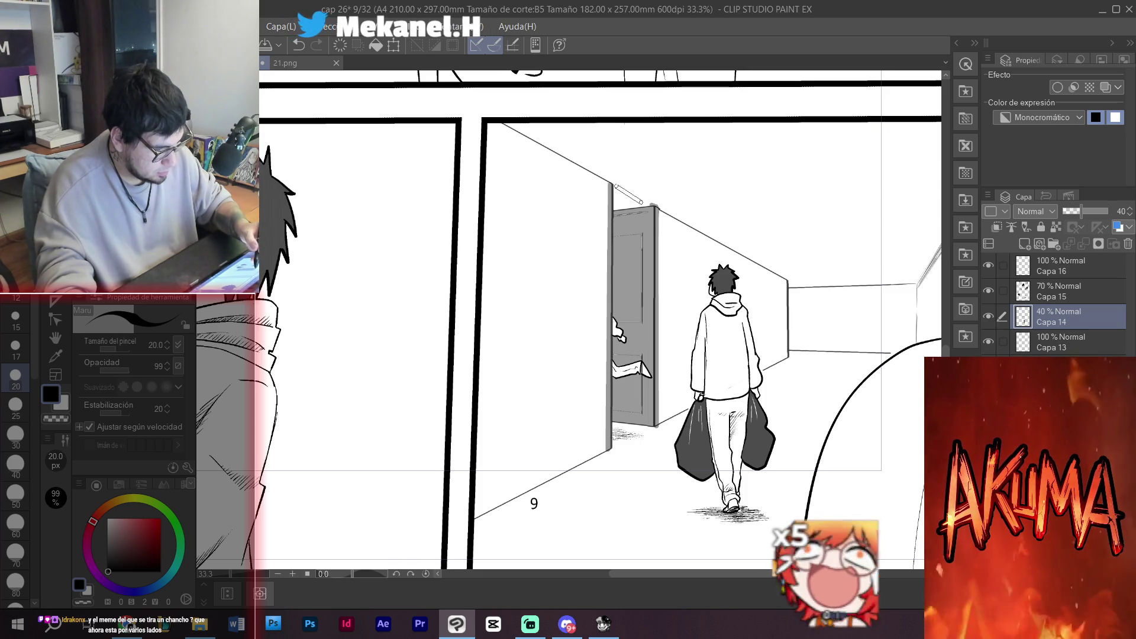
key("ctrl+z")
left_click_drag(657, 206, 613, 185)
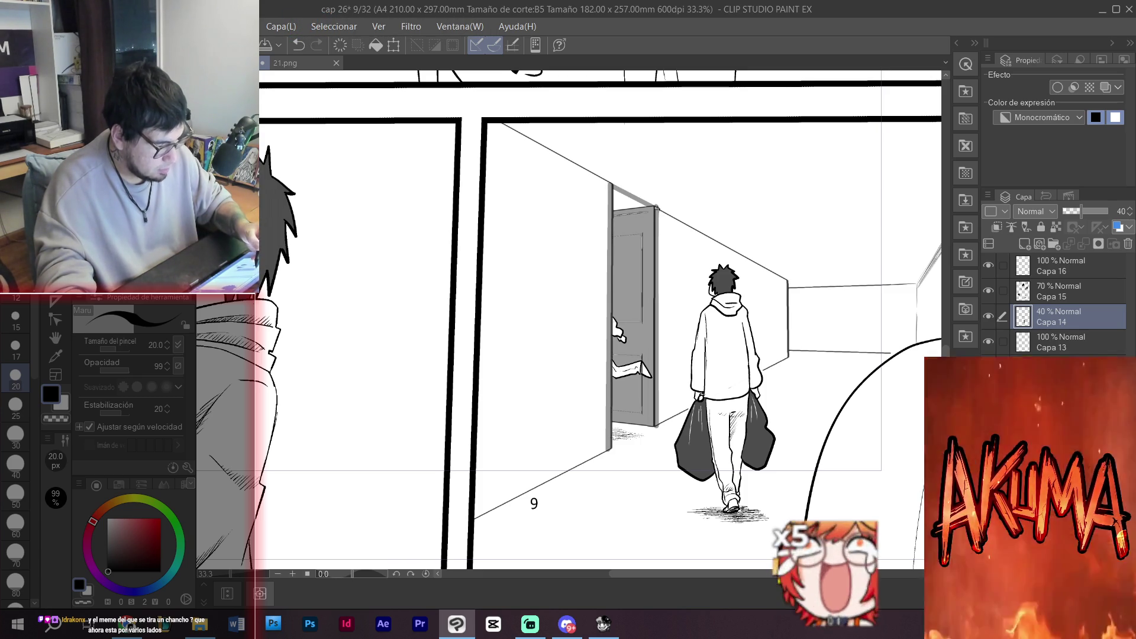
- Fill the hatched door-frame strip grey and paint its white stripes with a size-100 pen
left_click_drag(642, 179, 881, 146)
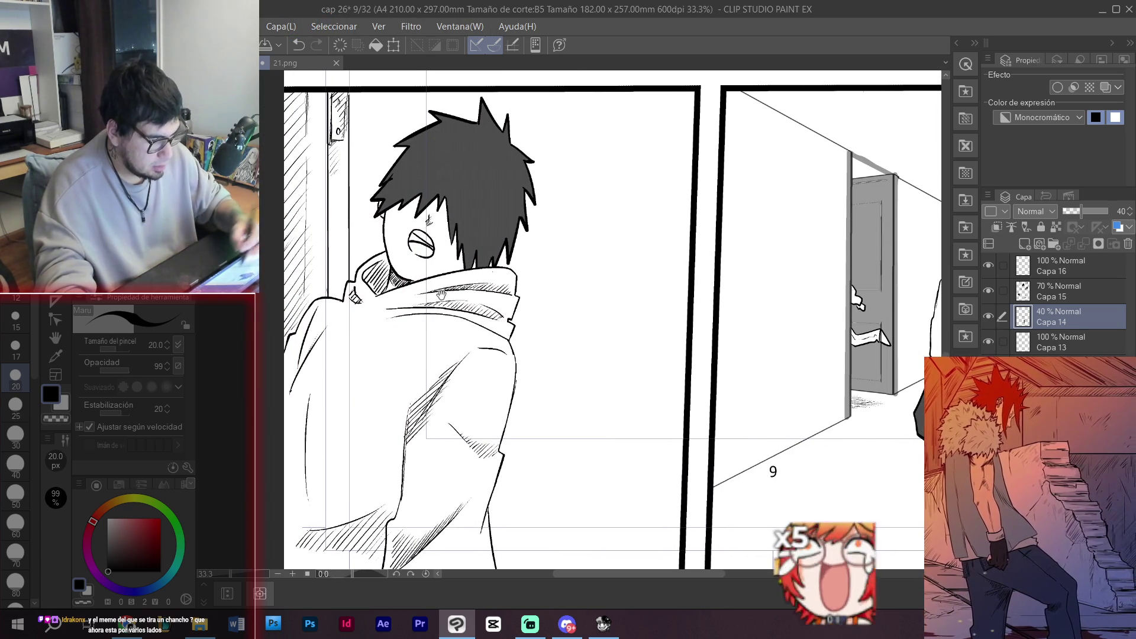
key("g")
left_click(330, 203)
key("p")
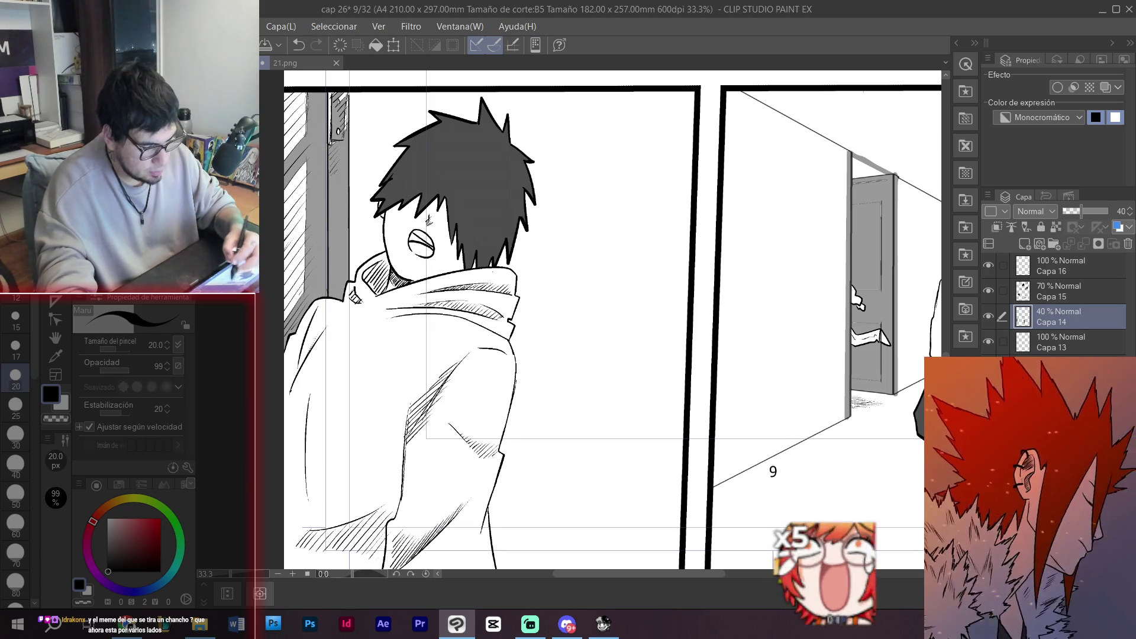
scroll(18, 490, "down", 3)
left_click(17, 494)
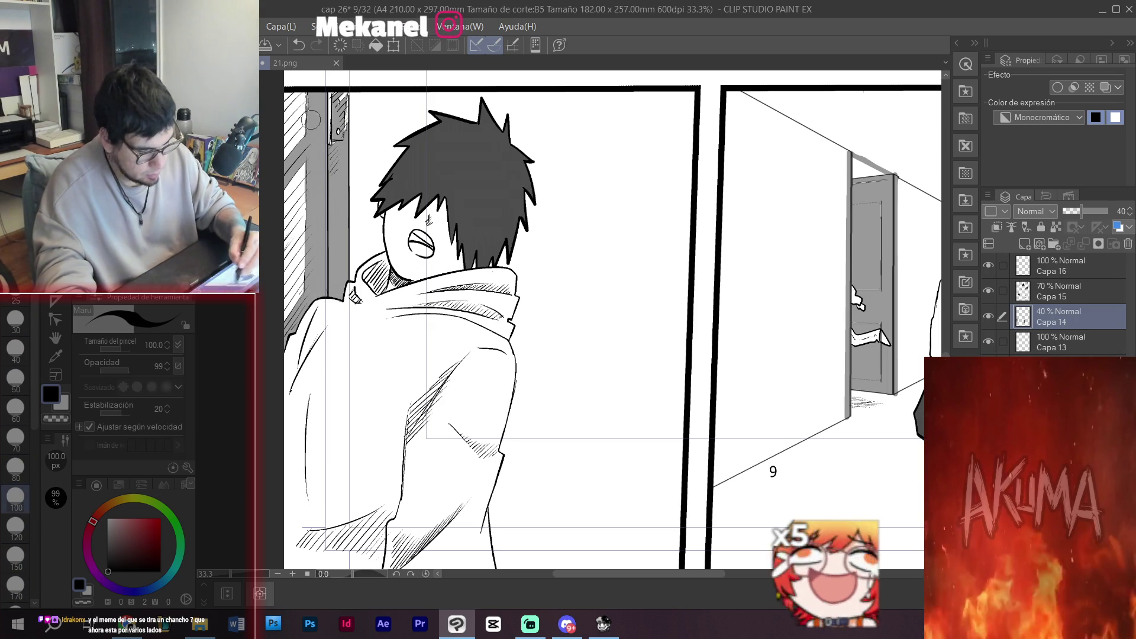
left_click_drag(296, 104, 297, 147)
left_click_drag(331, 99, 334, 147)
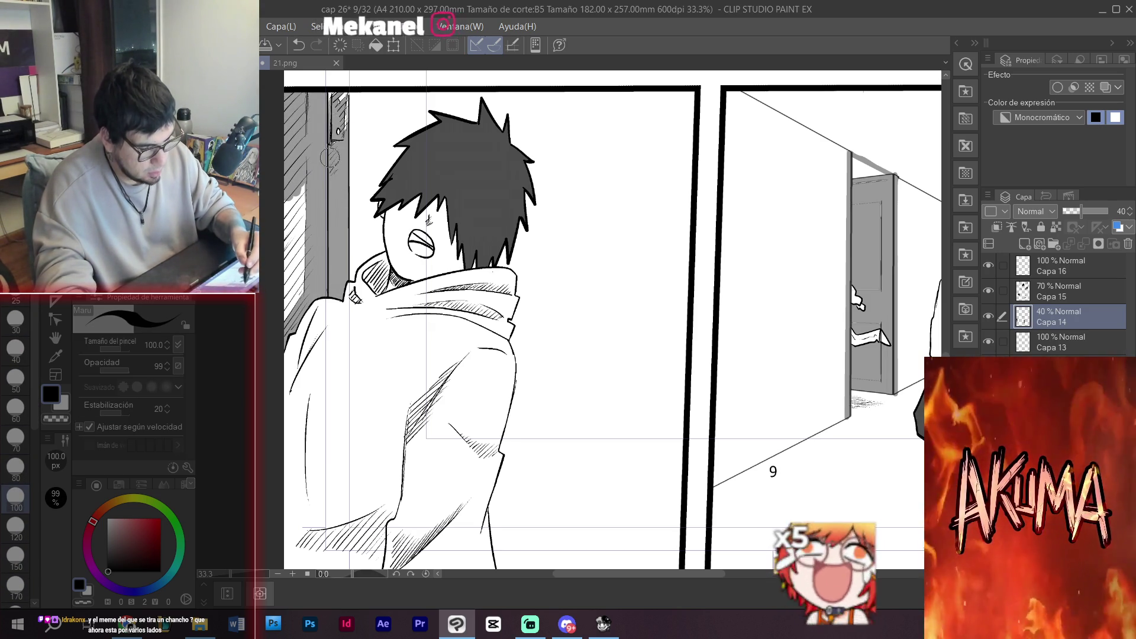
left_click_drag(341, 89, 345, 140)
mouse_move(299, 178)
left_mouse_down()
mouse_move(283, 272)
mouse_move(296, 302)
left_mouse_up()
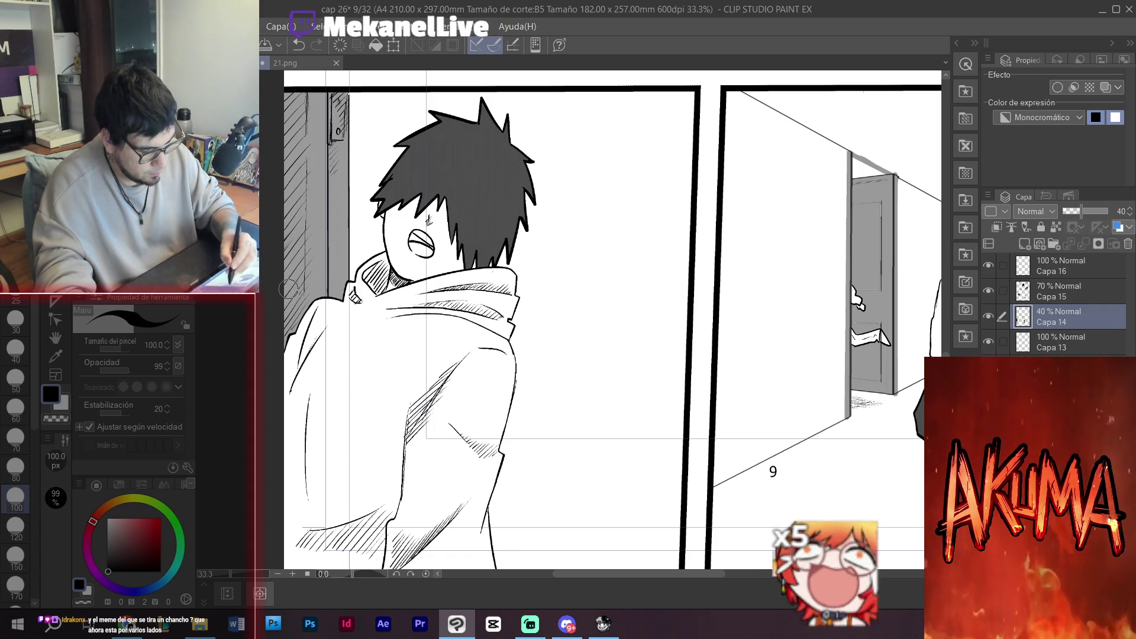
- Make Capa 13 the active layer and lower its opacity to 20%
left_click_drag(555, 363, 566, 433)
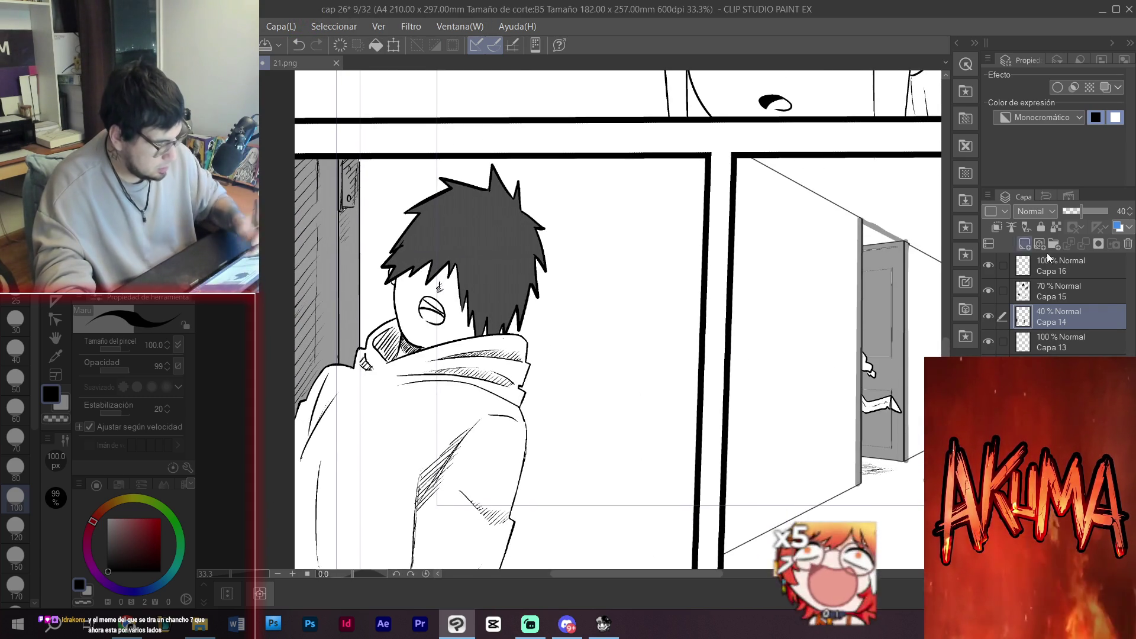
left_click(1059, 289)
key("g")
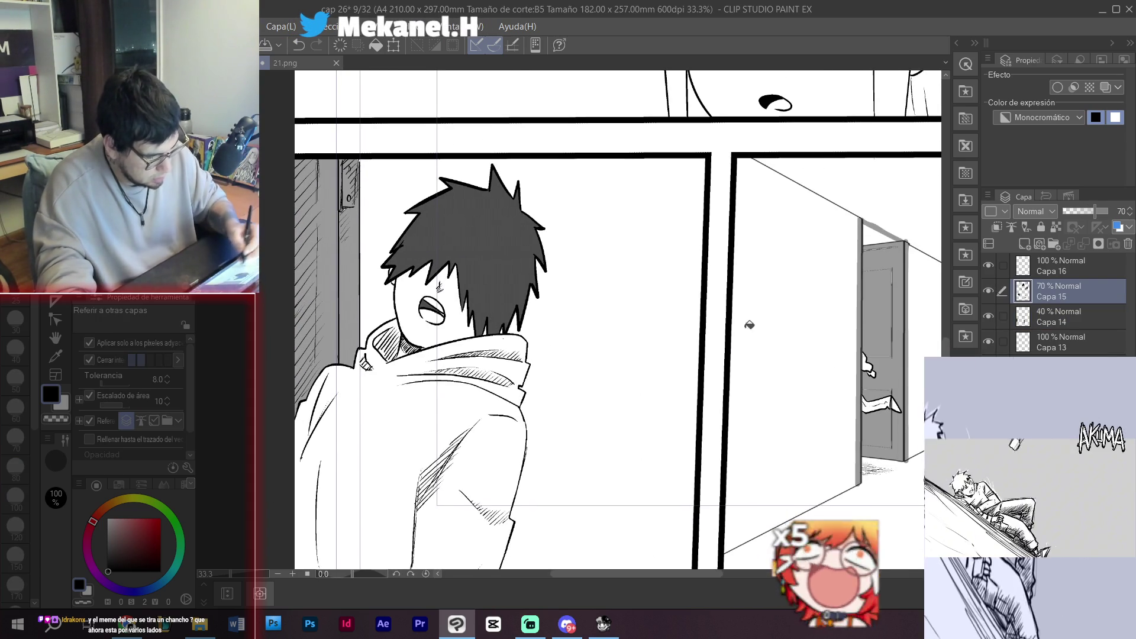
key("p")
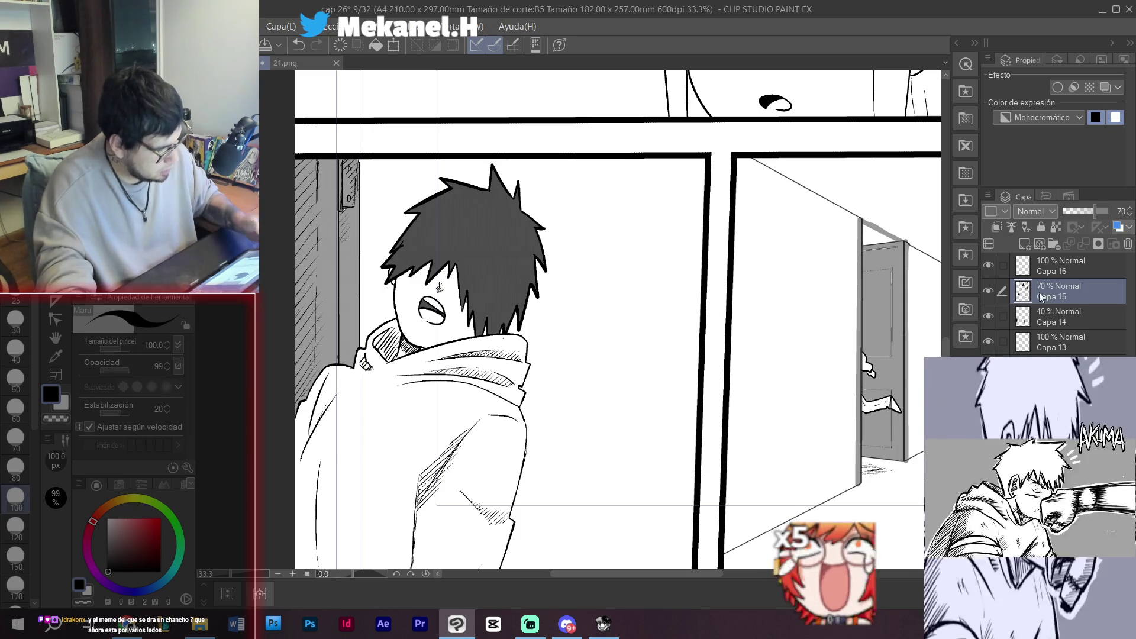
left_click(1056, 316)
left_click_drag(672, 146, 619, 224)
mouse_move(707, 74)
left_mouse_down()
mouse_move(619, 224)
mouse_move(619, 508)
mouse_move(642, 393)
left_mouse_up()
scroll(618, 507, "down", 4)
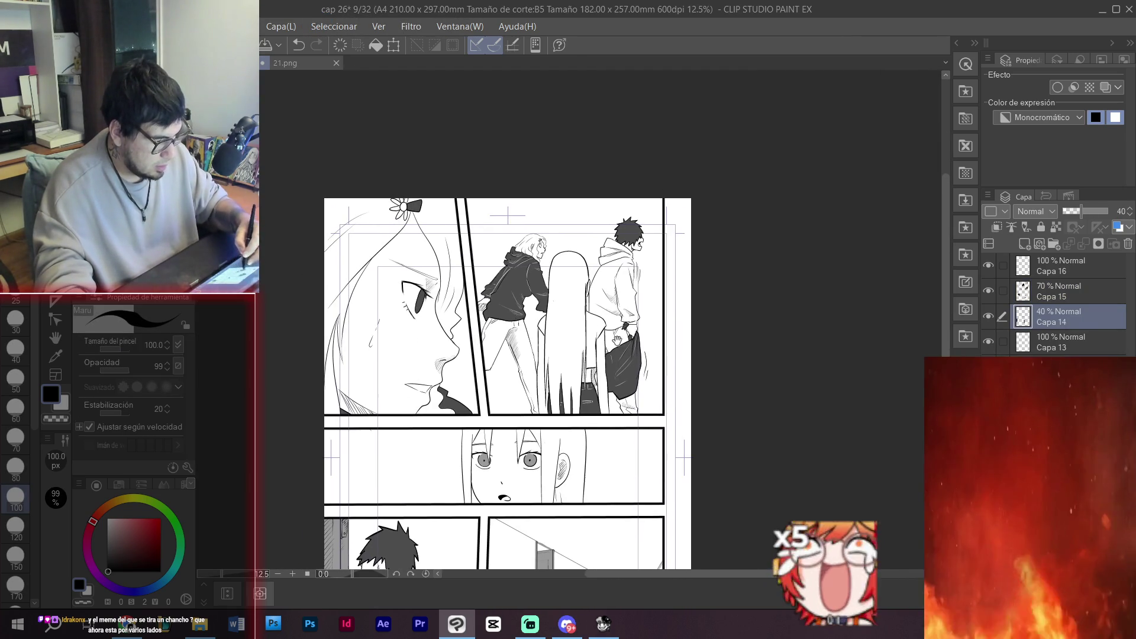
left_click(1059, 342)
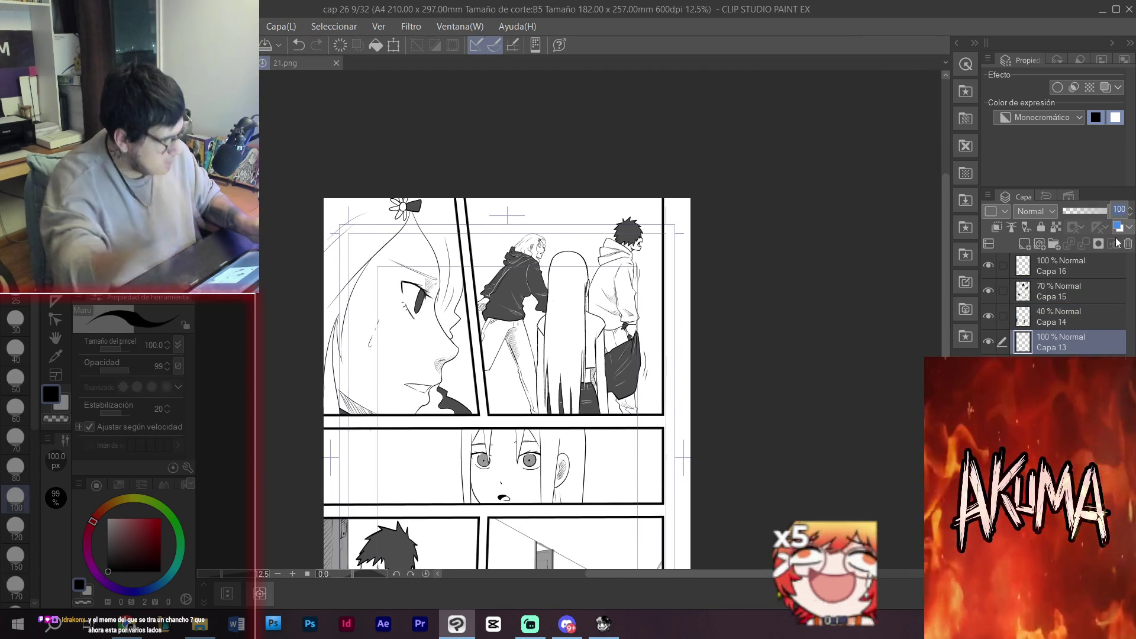
left_click_drag(1106, 211, 1068, 211)
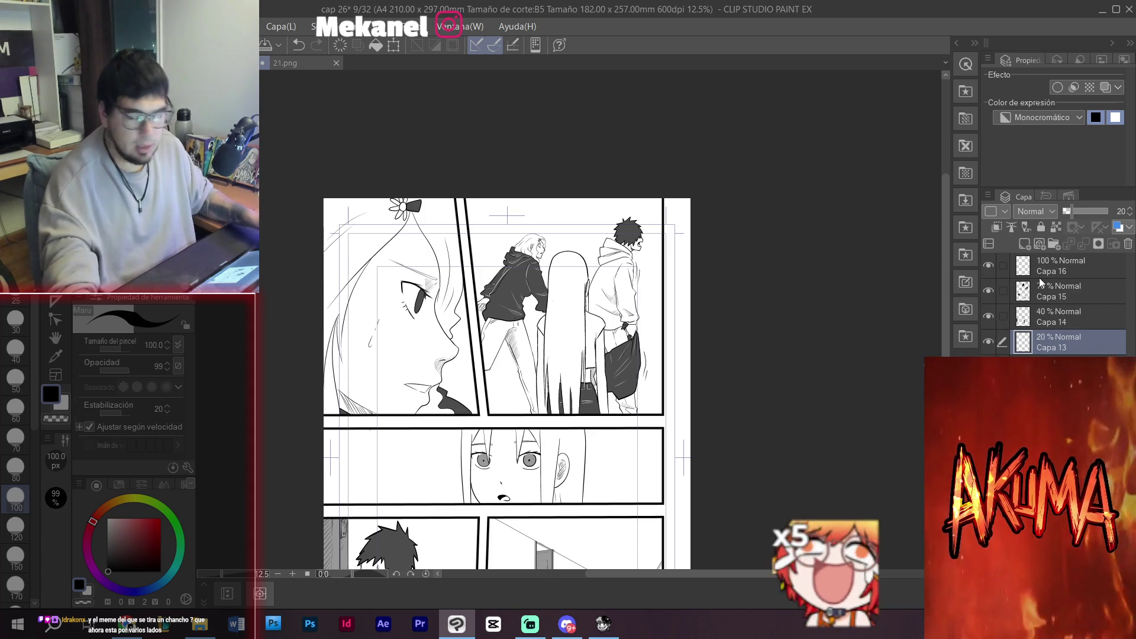
key("g")
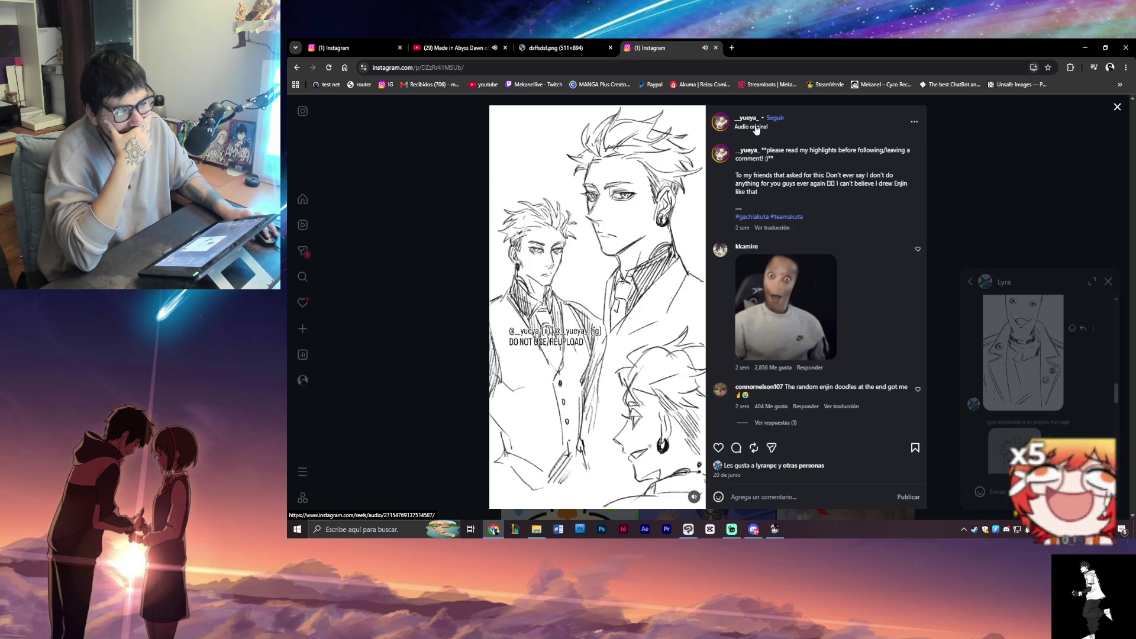
- Open the reel's 'Audio original' page and close the reel to show its 283-reel grid
left_click(756, 128)
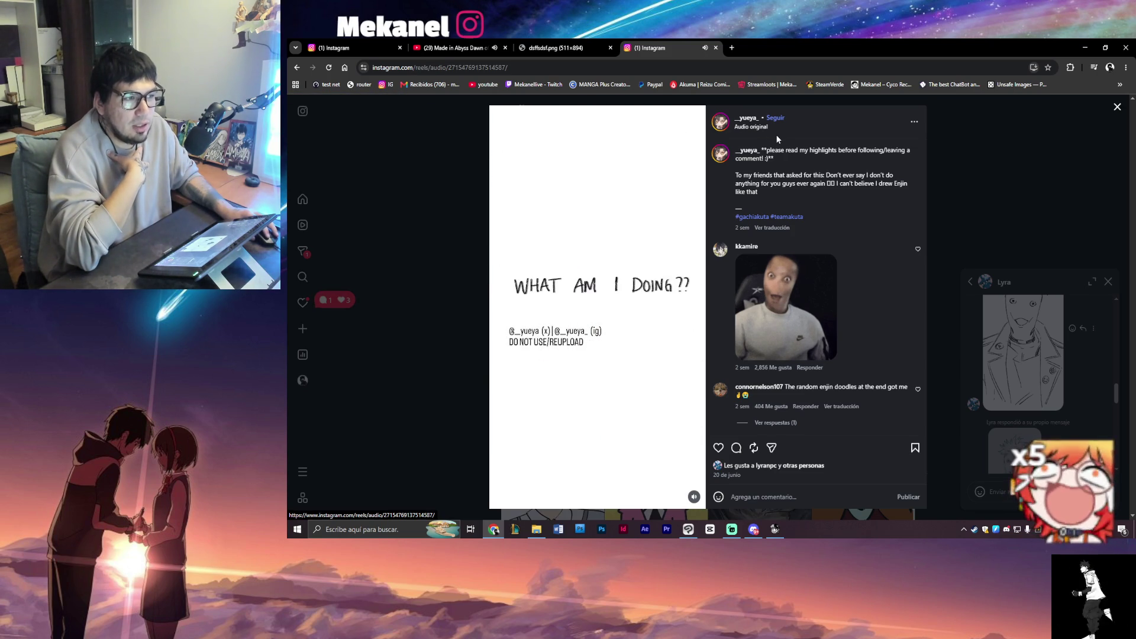
left_click(748, 118)
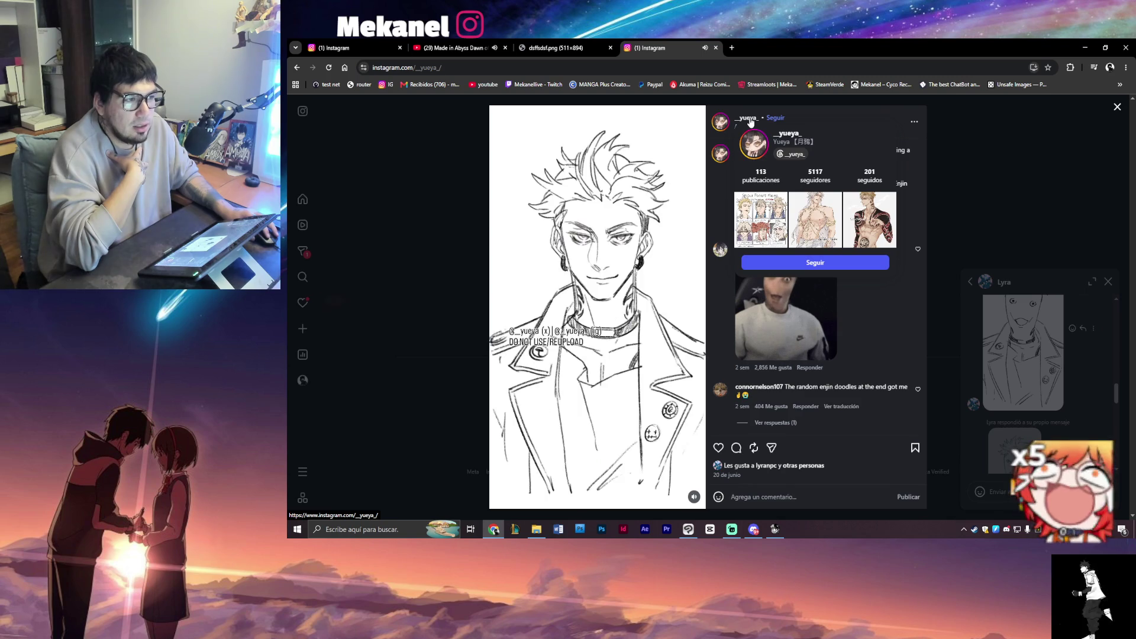
left_click(1045, 154)
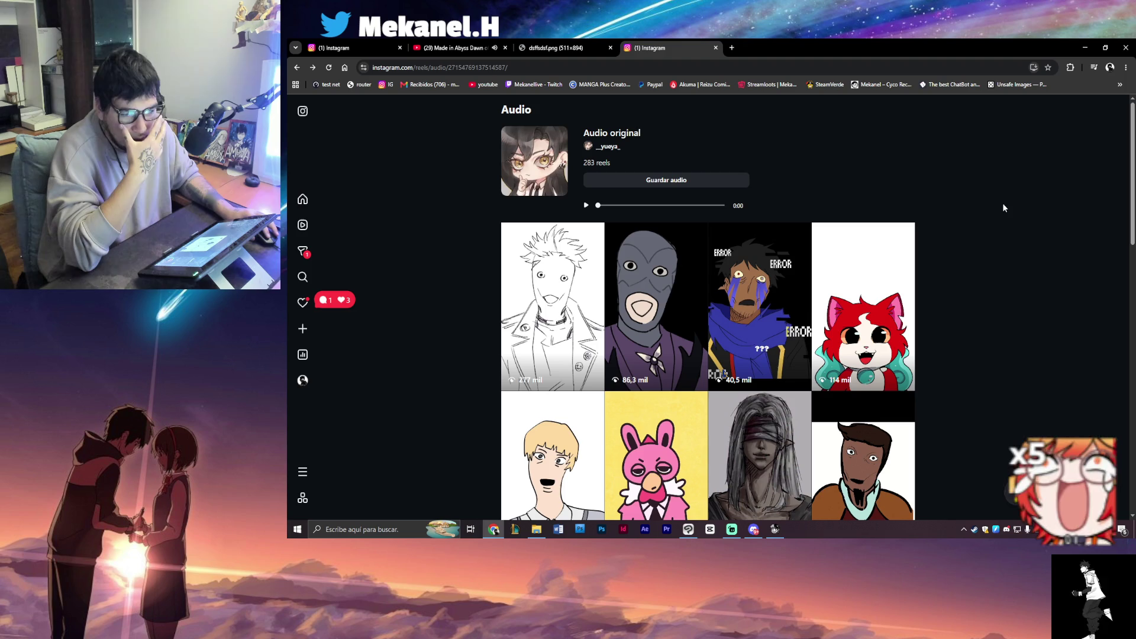
- Watch the first sketch reel from the grid and step through the next three reels
scroll(1003, 206, "down", 2)
scroll(1002, 206, "up", 2)
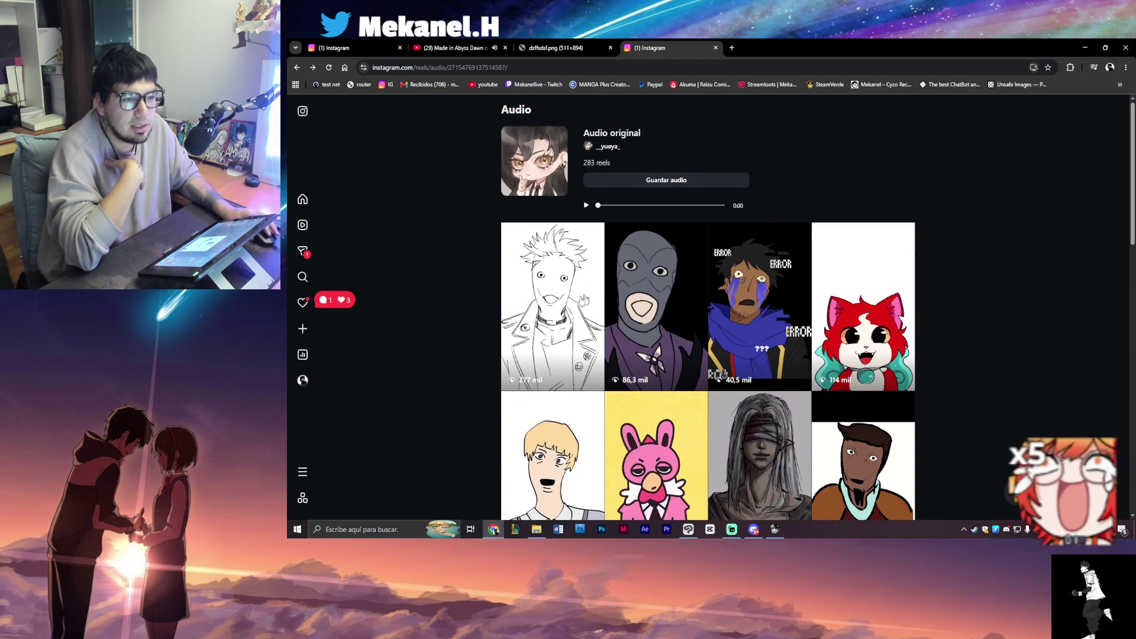
left_click(573, 324)
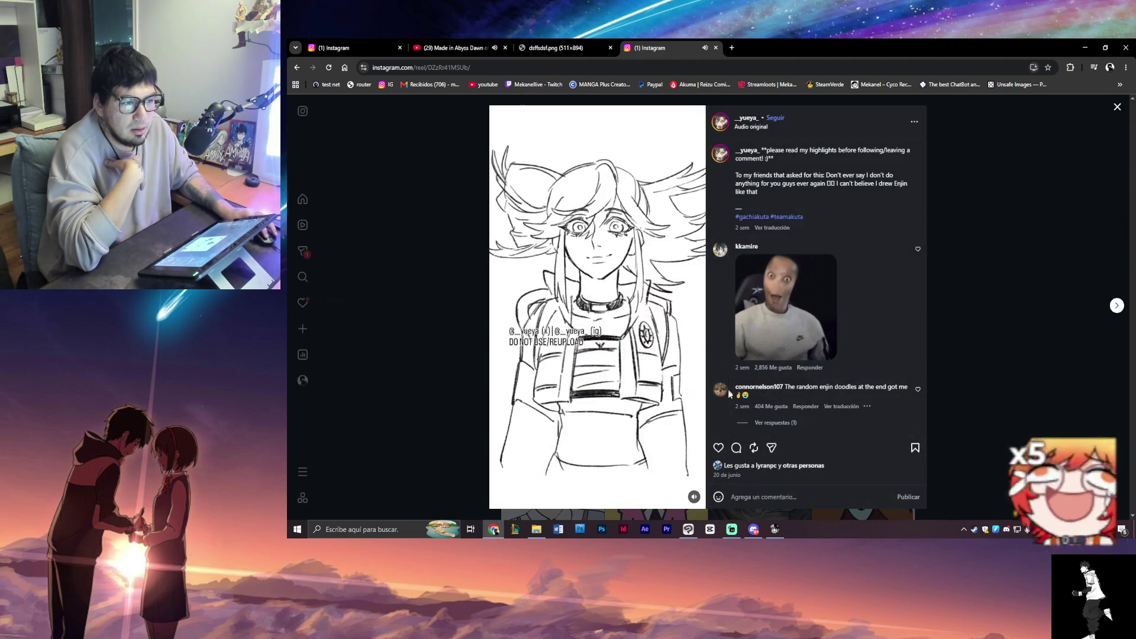
key("Right")
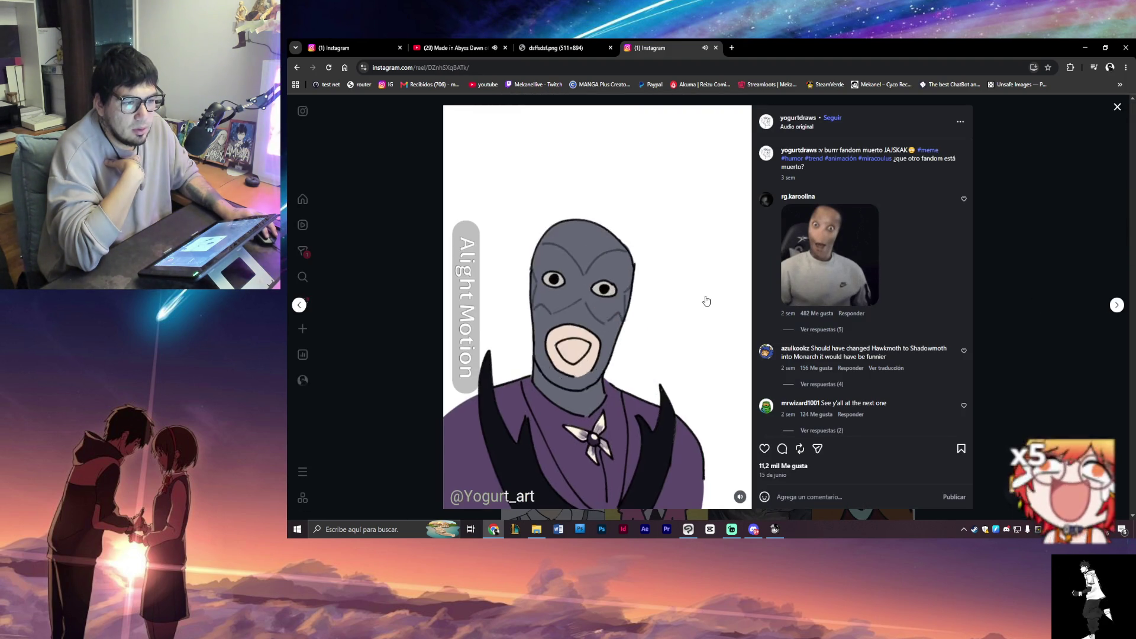
left_click(1117, 306)
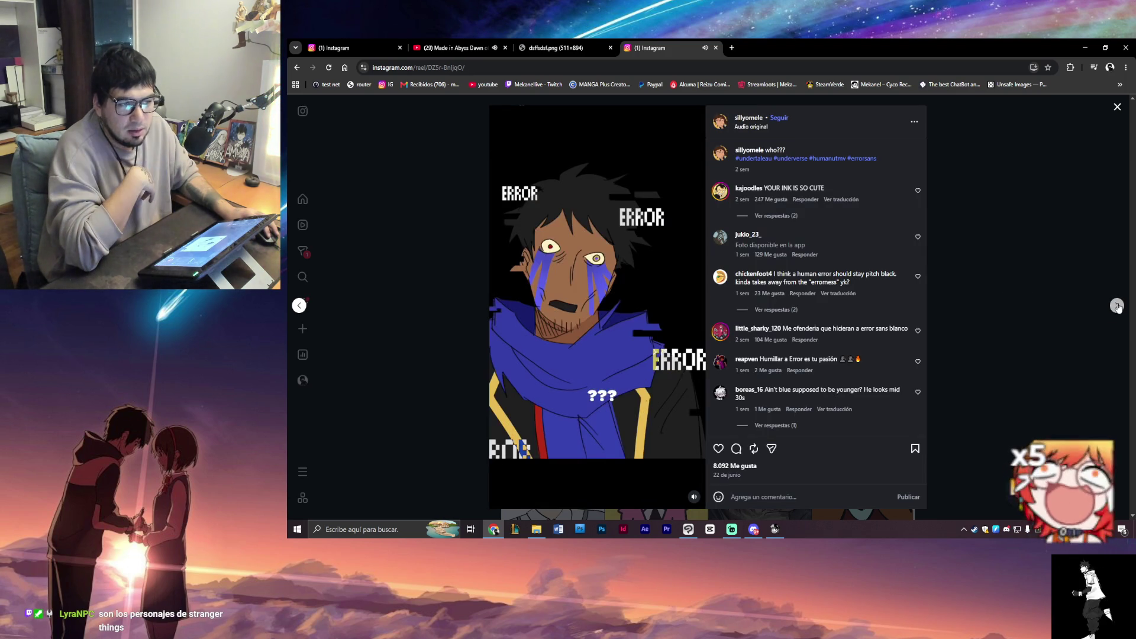
left_click(1117, 306)
left_click(1059, 288)
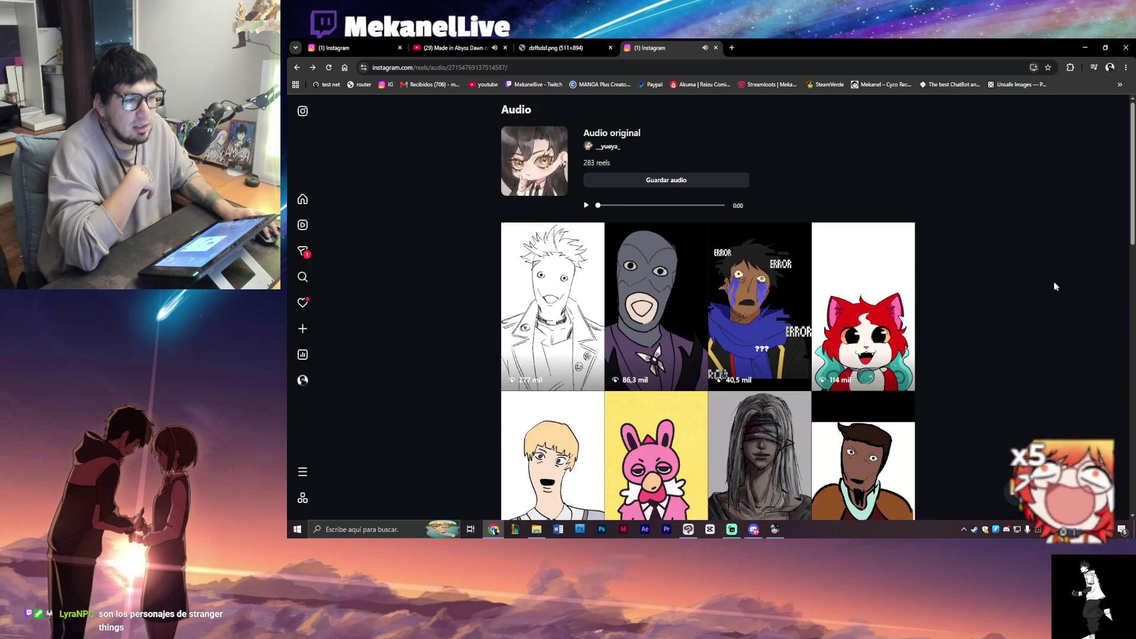
- Scroll the grid and watch the reel of the man in glasses
scroll(477, 275, "down", 3)
scroll(479, 280, "down", 4)
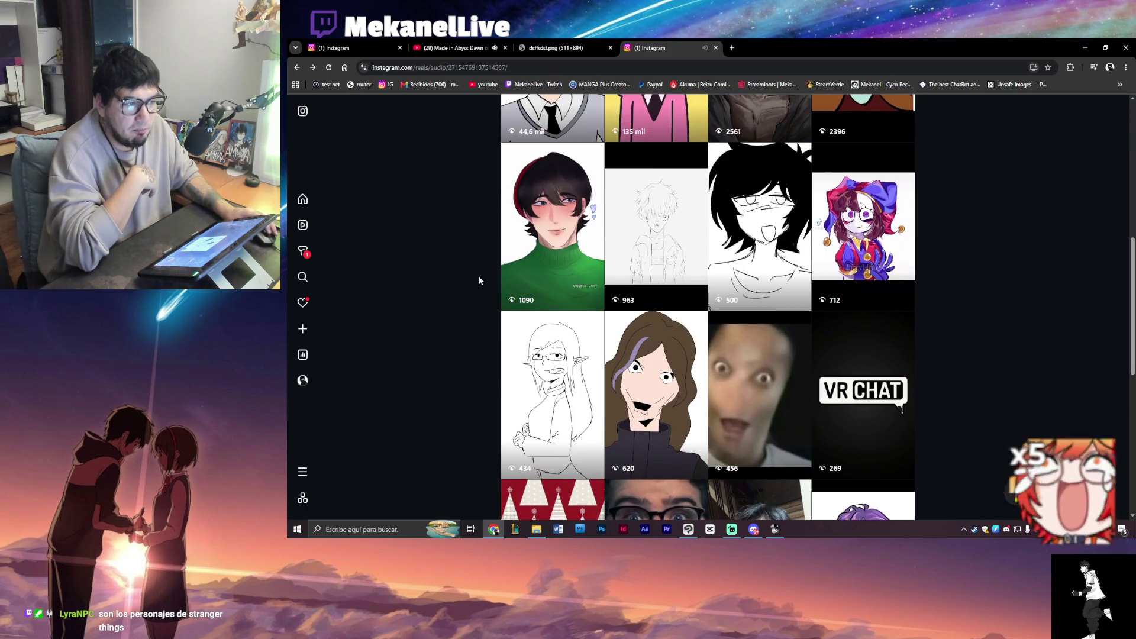
scroll(479, 281, "down", 3)
scroll(480, 278, "down", 4)
scroll(655, 274, "up", 1)
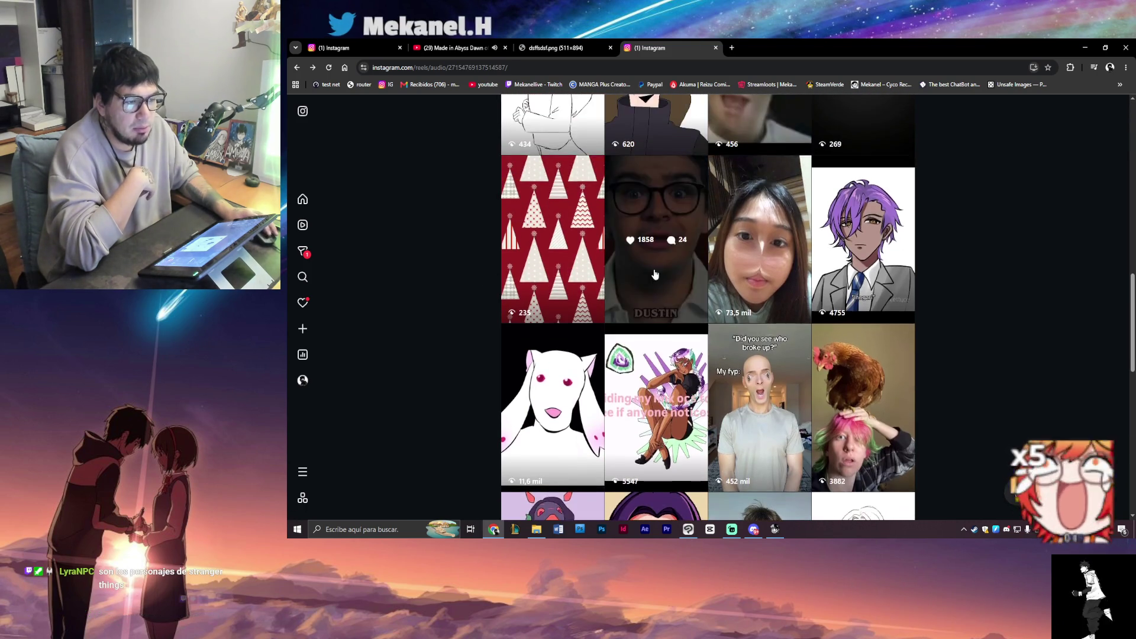
left_click(655, 273)
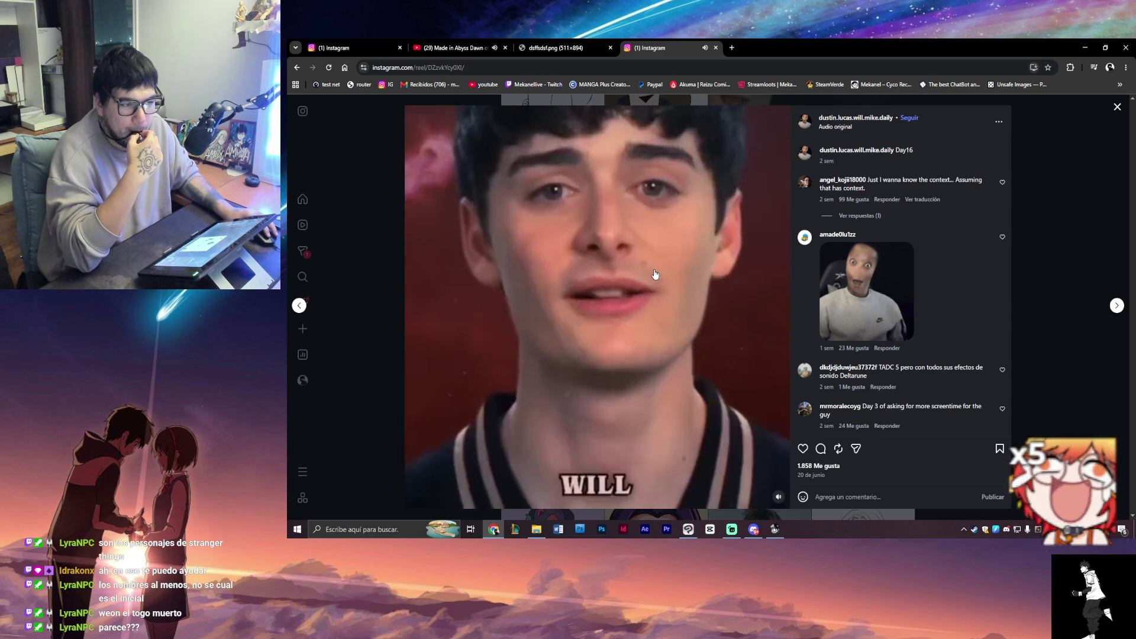
left_click(1079, 234)
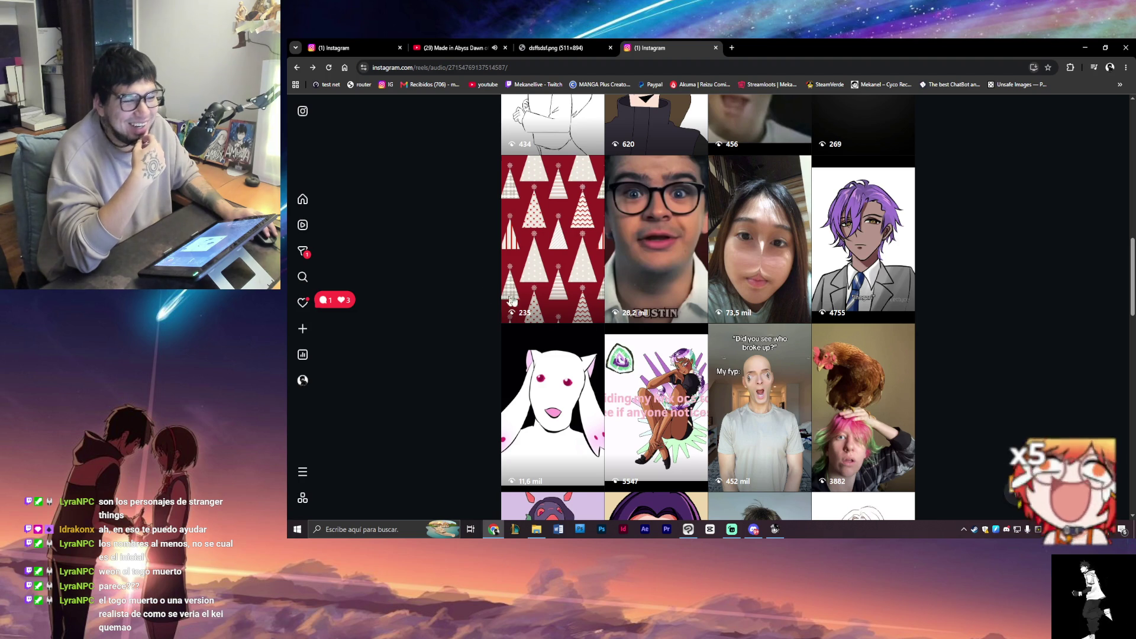
- Scroll further down the audio grid, then open a new Google tab
scroll(1008, 353, "down", 5)
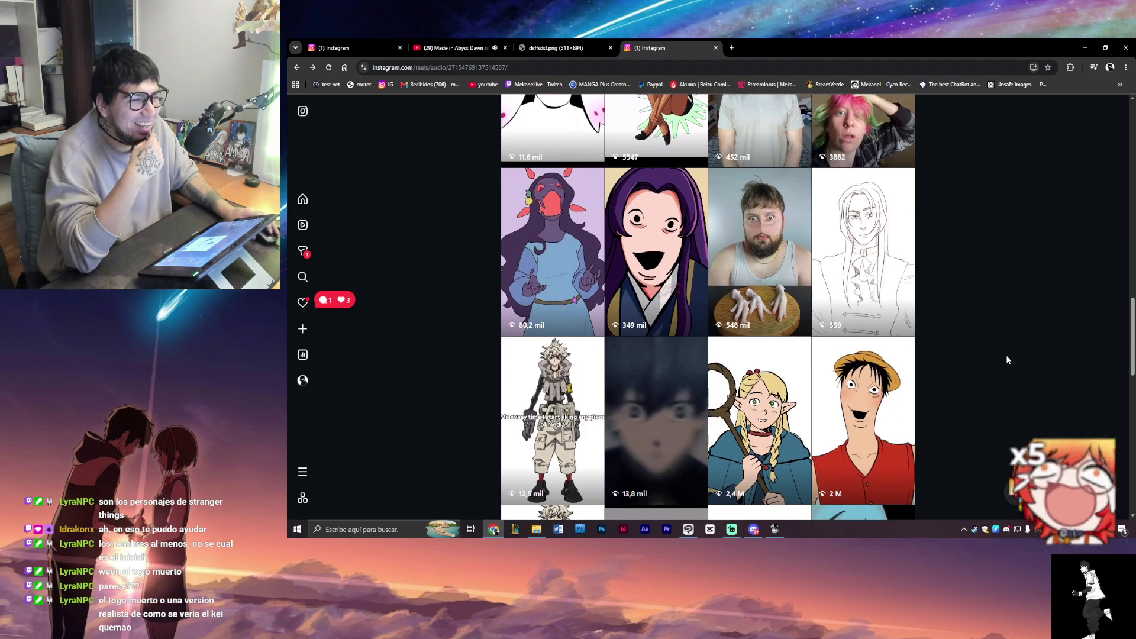
scroll(1003, 354, "down", 5)
scroll(1000, 353, "down", 6)
mouse_move(1132, 383)
left_mouse_down()
mouse_move(1133, 467)
mouse_move(1132, 417)
left_mouse_up()
left_click(732, 48)
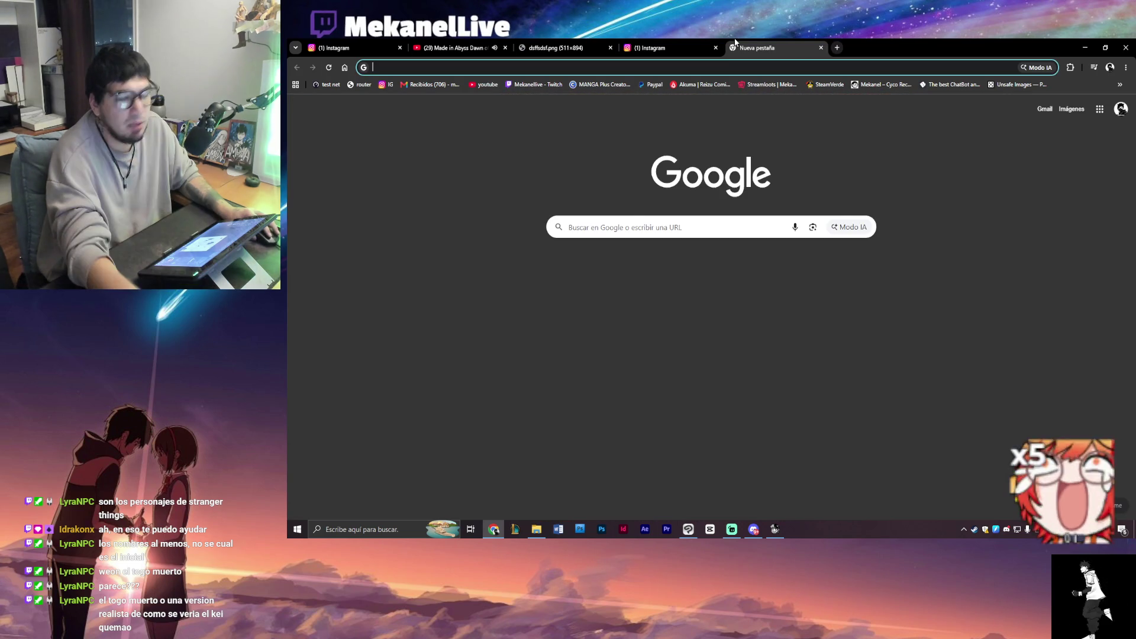
- Load X's home feed, dismiss the translation notice and show a post's original text
type("x")
key("Return")
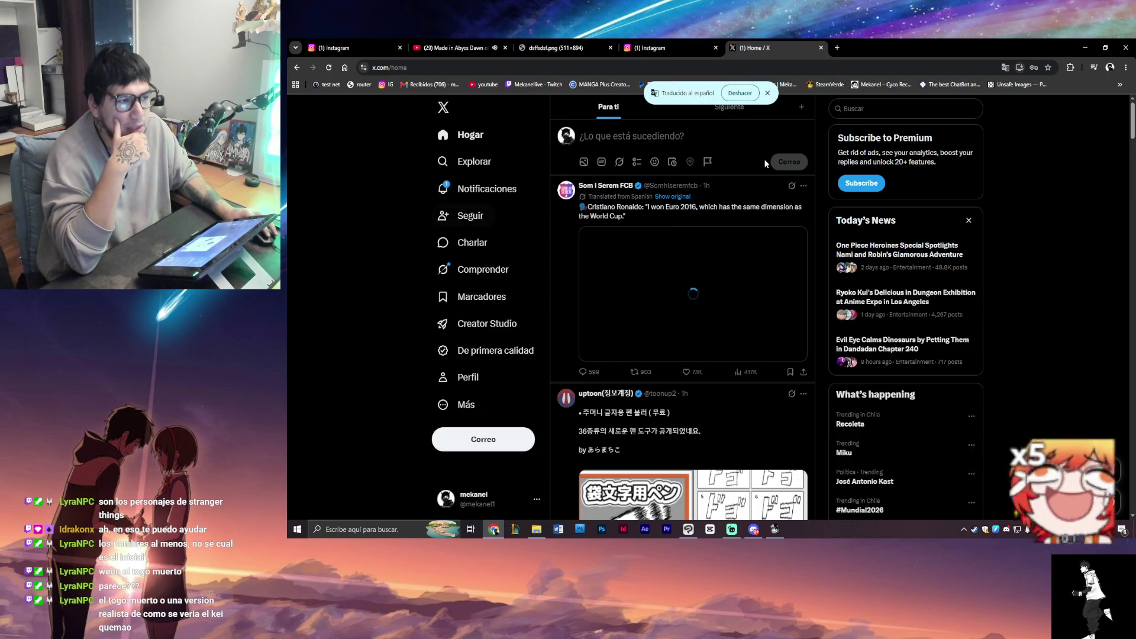
left_click(766, 94)
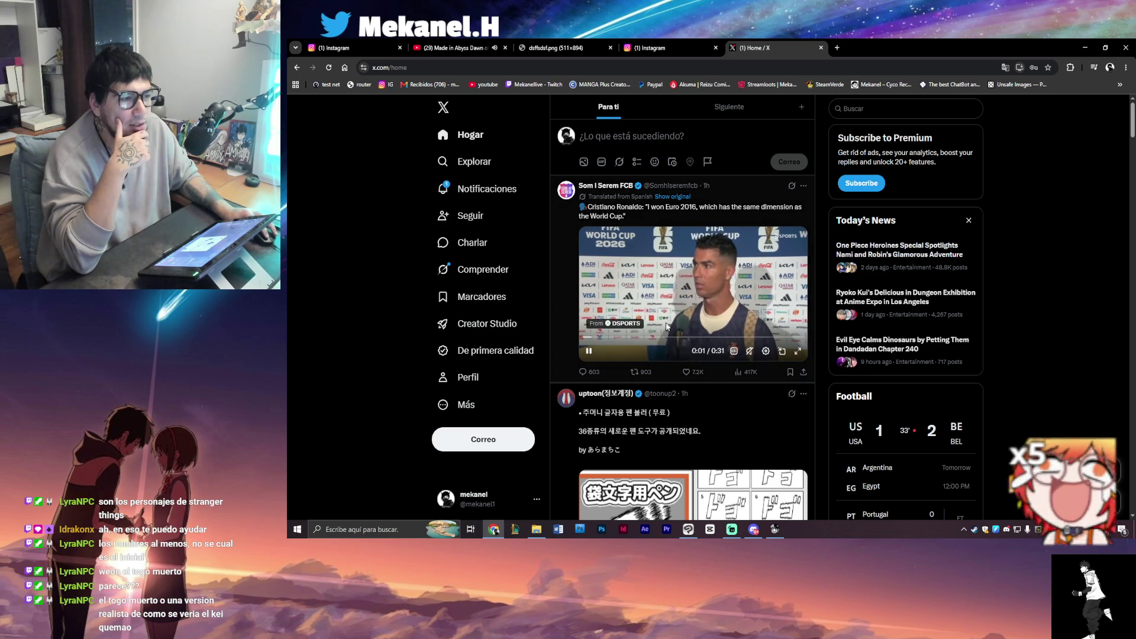
left_click(678, 197)
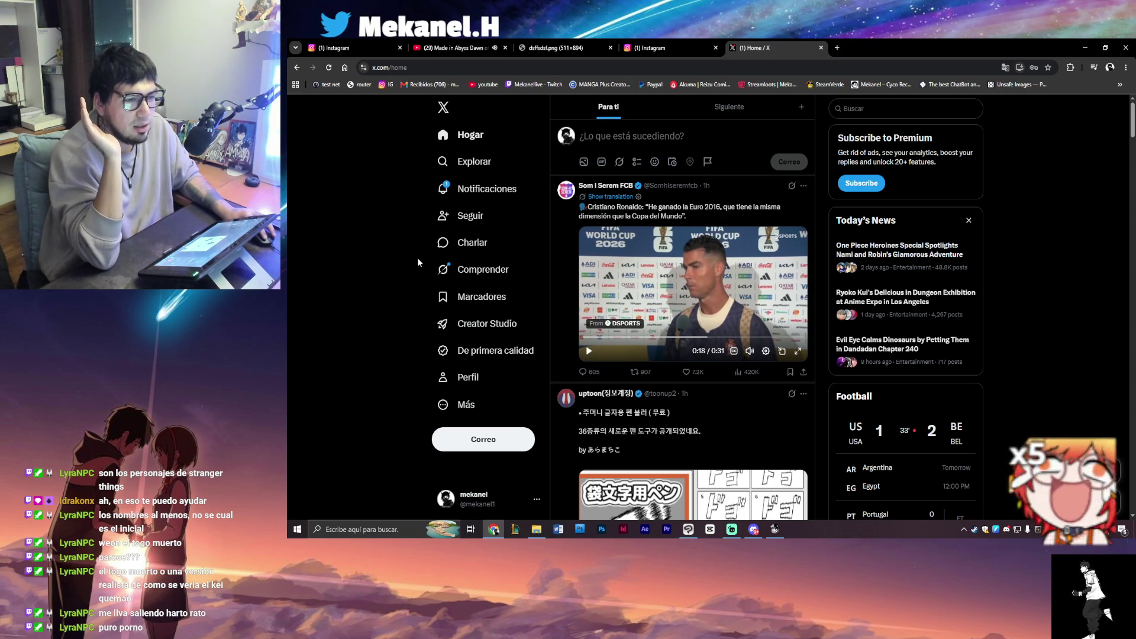
- Scroll down the feed and view the illustration post's second image full size
scroll(417, 262, "down", 2)
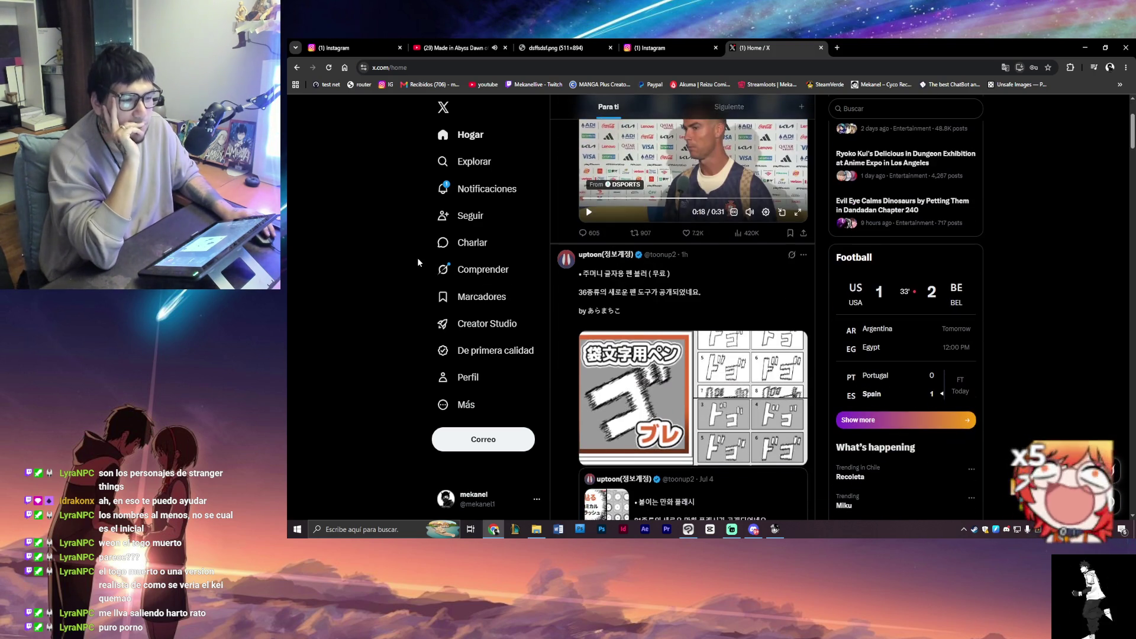
scroll(417, 262, "down", 3)
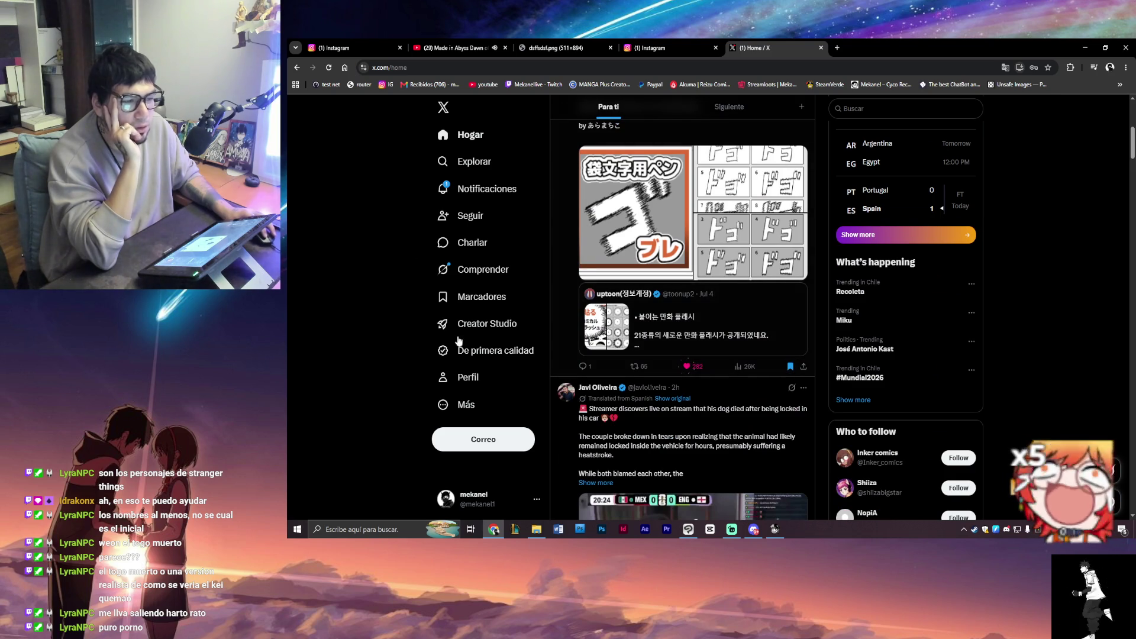
scroll(415, 322, "down", 2)
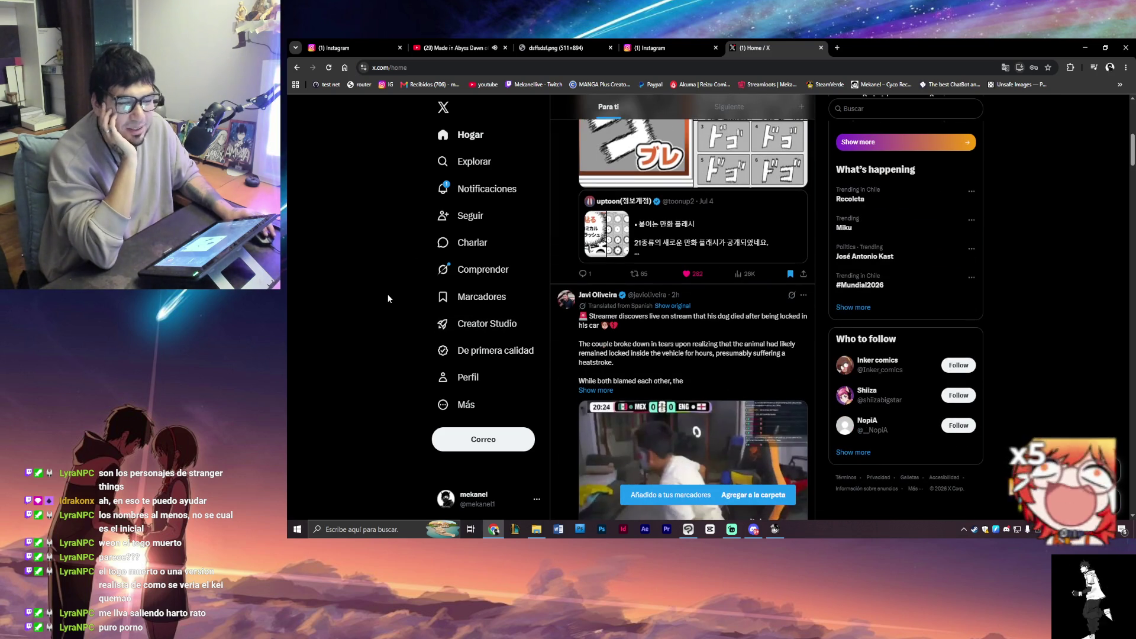
scroll(413, 243, "down", 4)
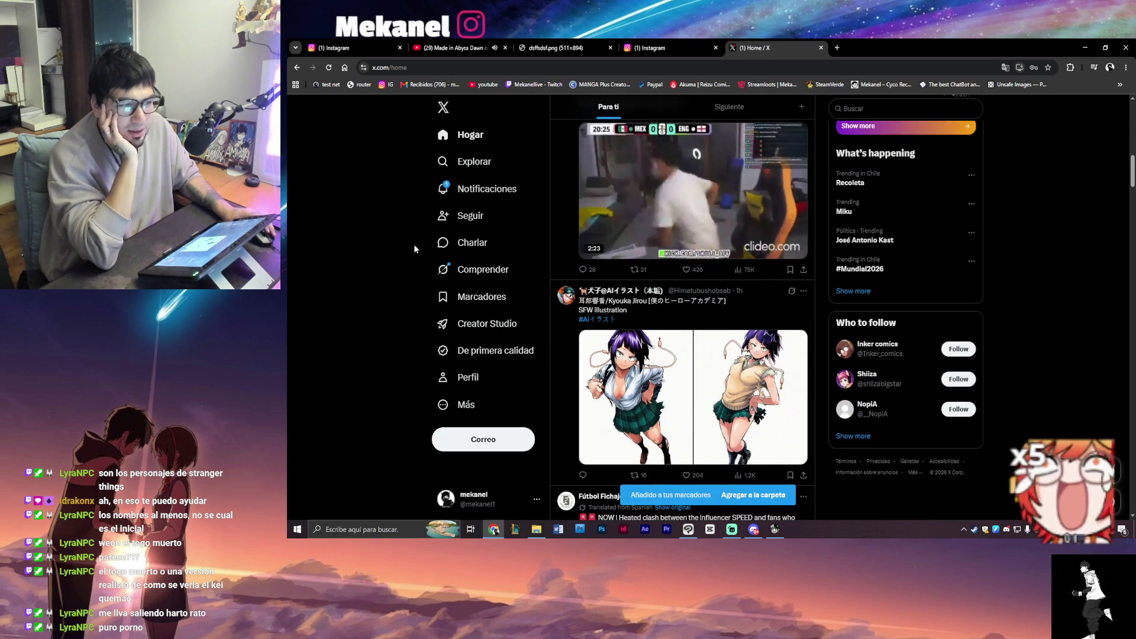
scroll(413, 244, "up", 2)
scroll(413, 245, "down", 4)
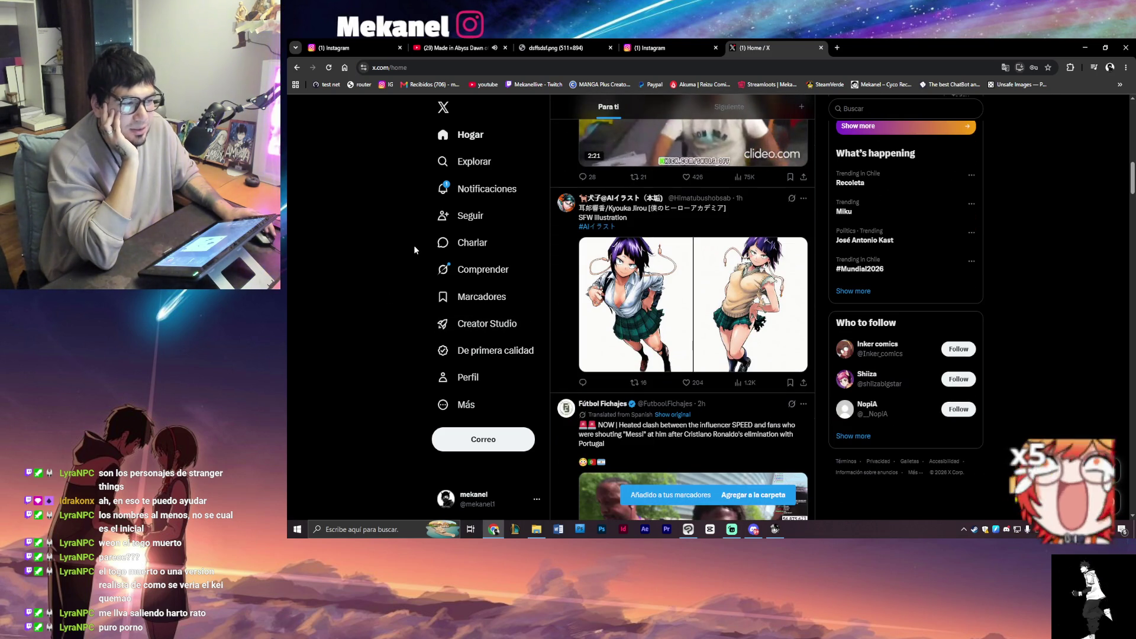
left_click(744, 308)
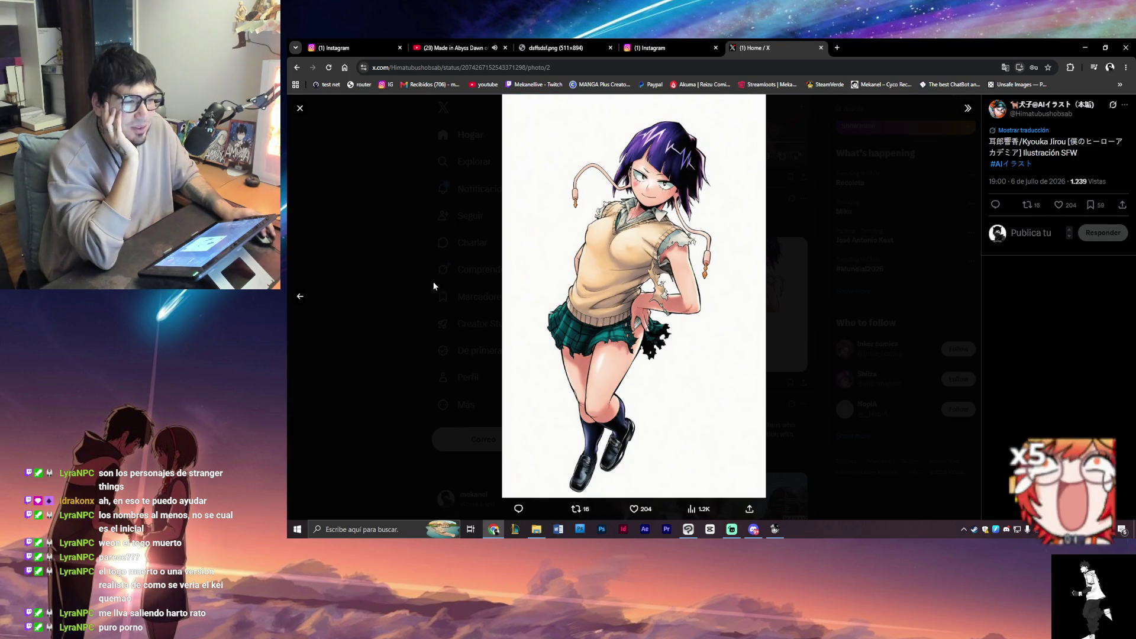
- Check the first illustration and the #AIイラスト hashtag, then bookmark the Kyouka Jirou post
left_click(303, 296)
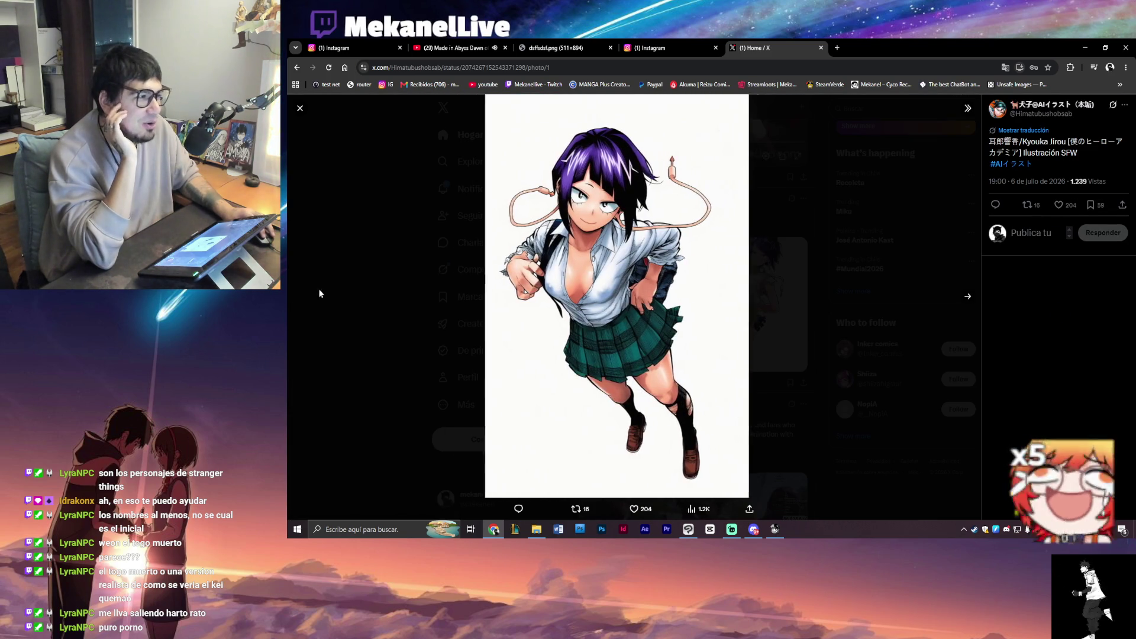
key("Escape")
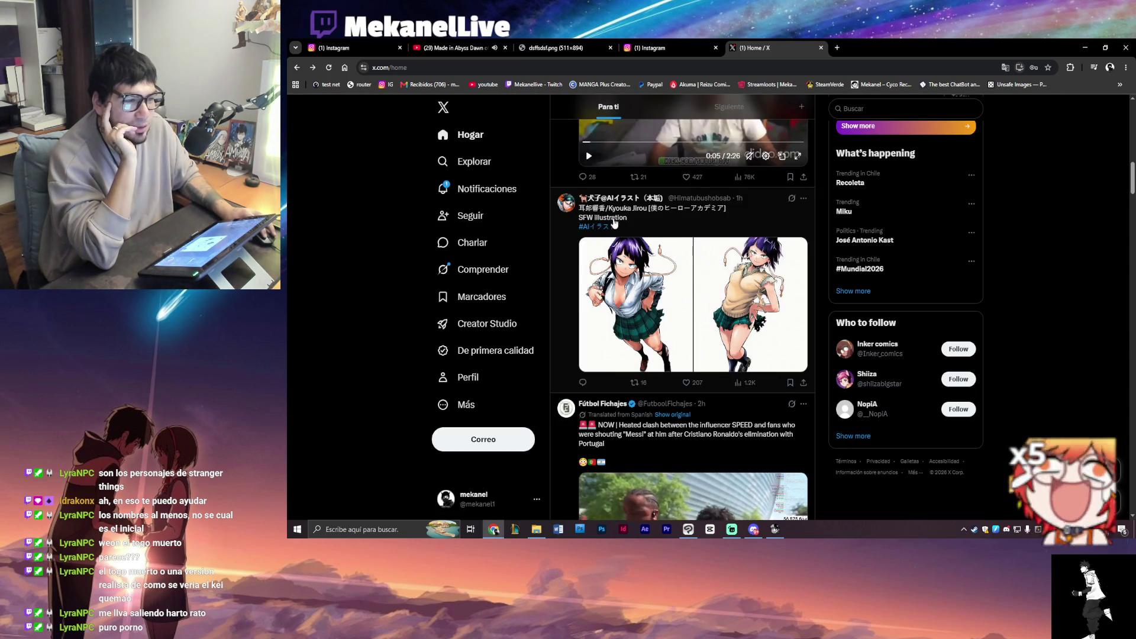
left_click(610, 226)
left_click(562, 109)
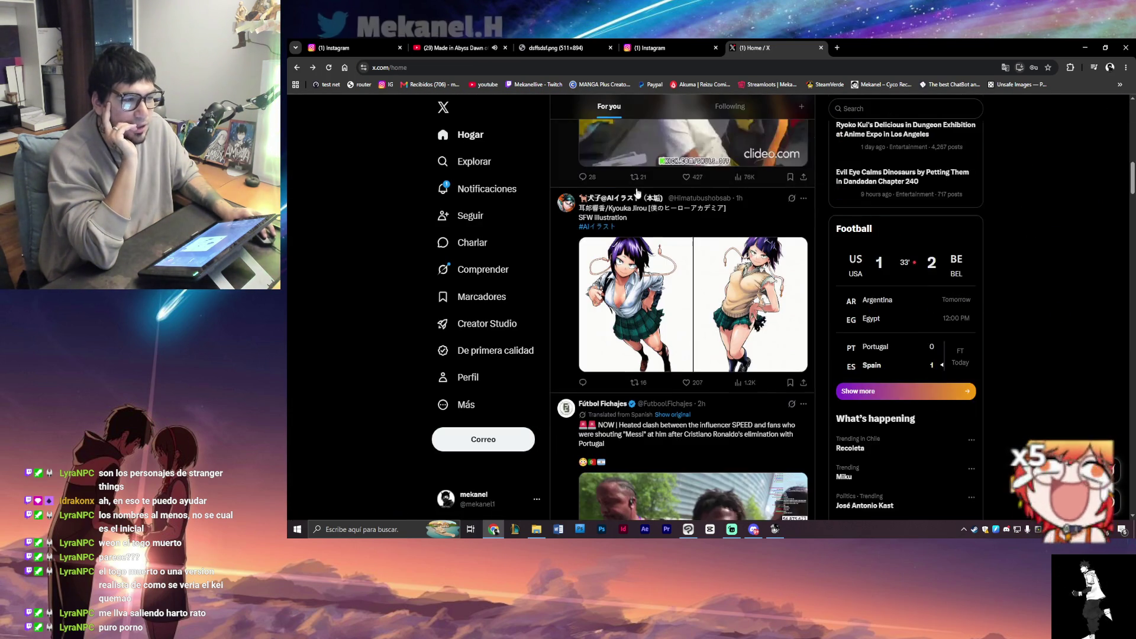
left_click(789, 363)
- Turn on the sound of the next video at low volume
scroll(396, 310, "down", 4)
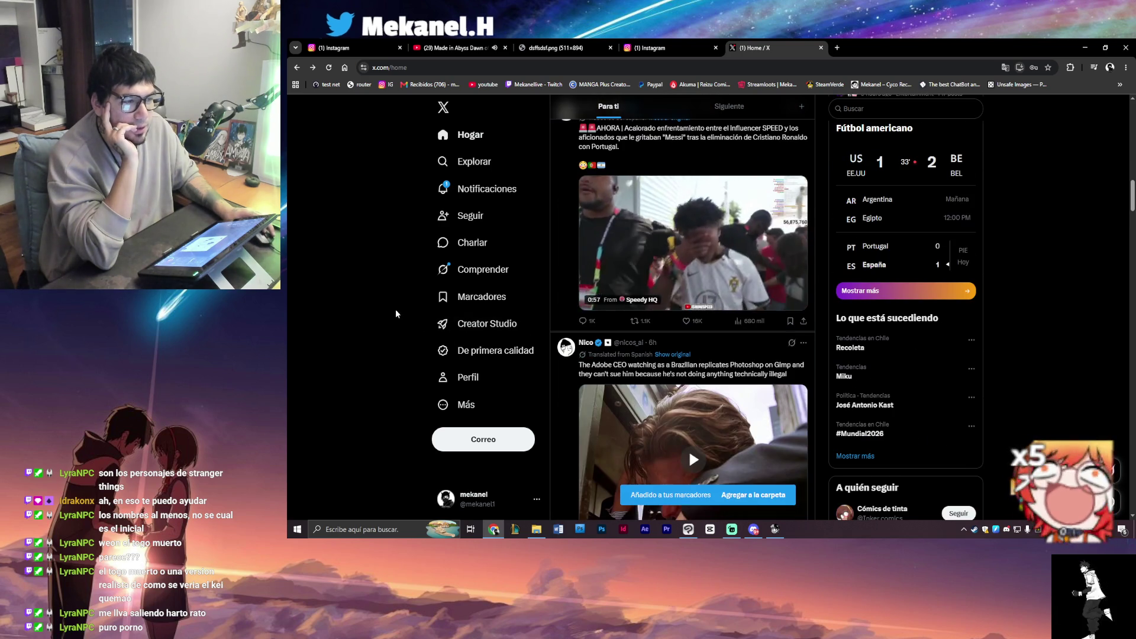
scroll(396, 311, "up", 1)
scroll(395, 314, "down", 1)
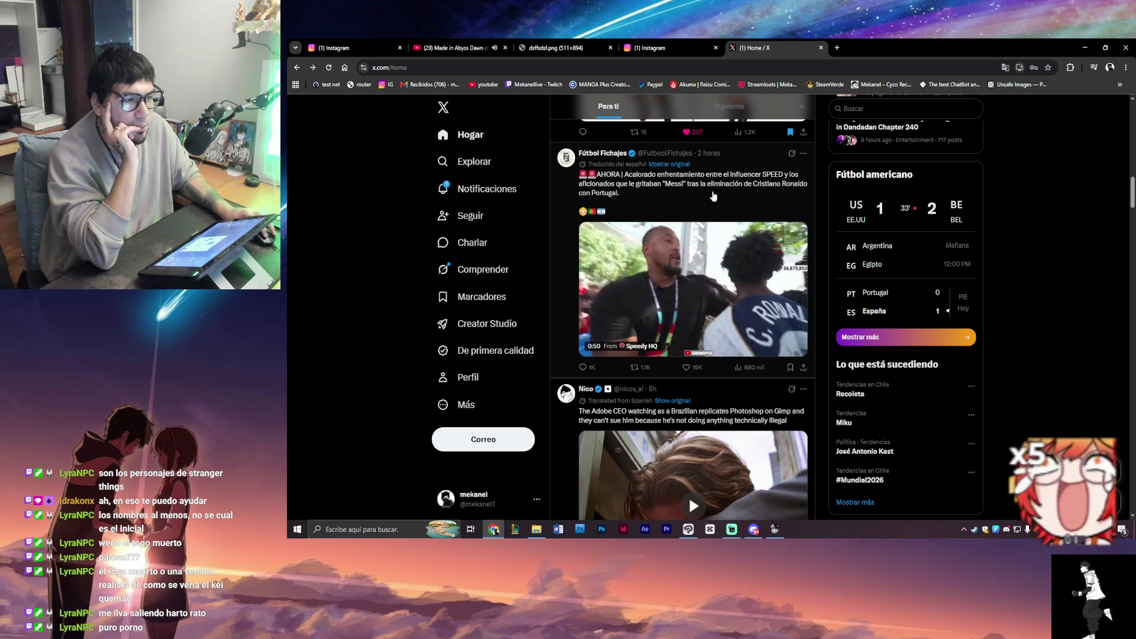
mouse_move(747, 349)
left_click(749, 320)
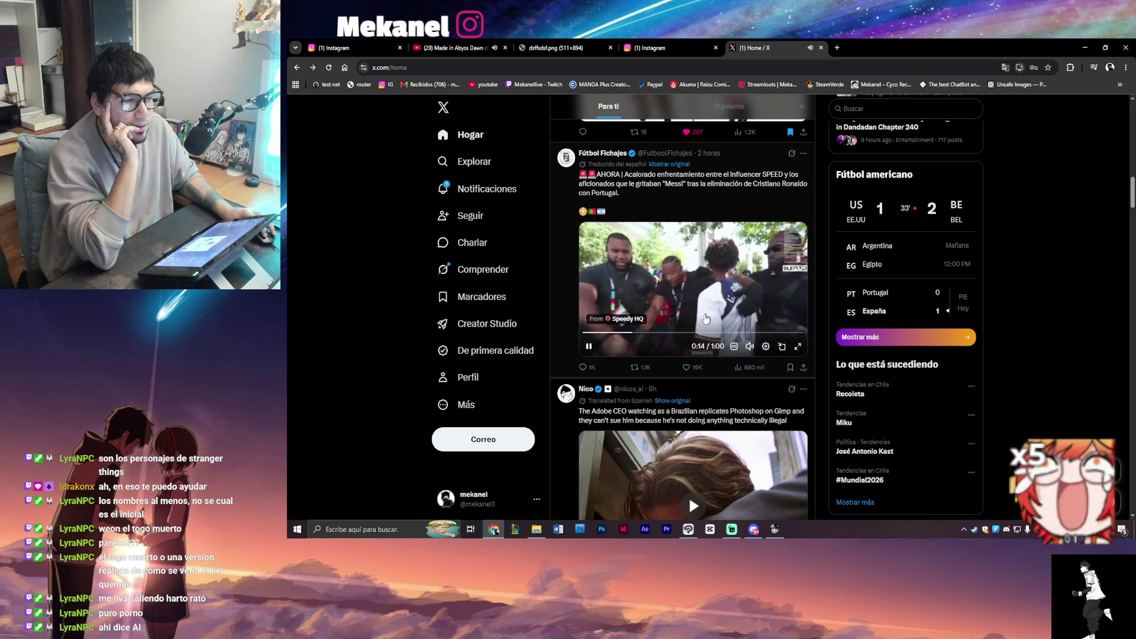
- Scroll down the feed and open the old-versus-new art style comparison images full size
scroll(461, 306, "down", 2)
scroll(438, 296, "down", 2)
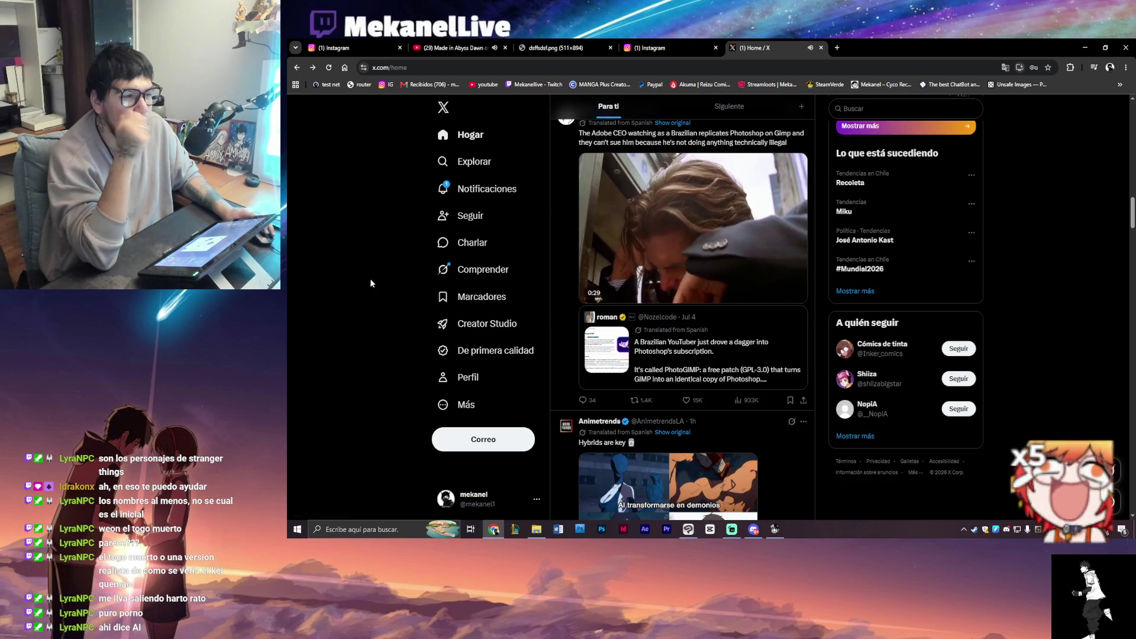
scroll(396, 254, "down", 3)
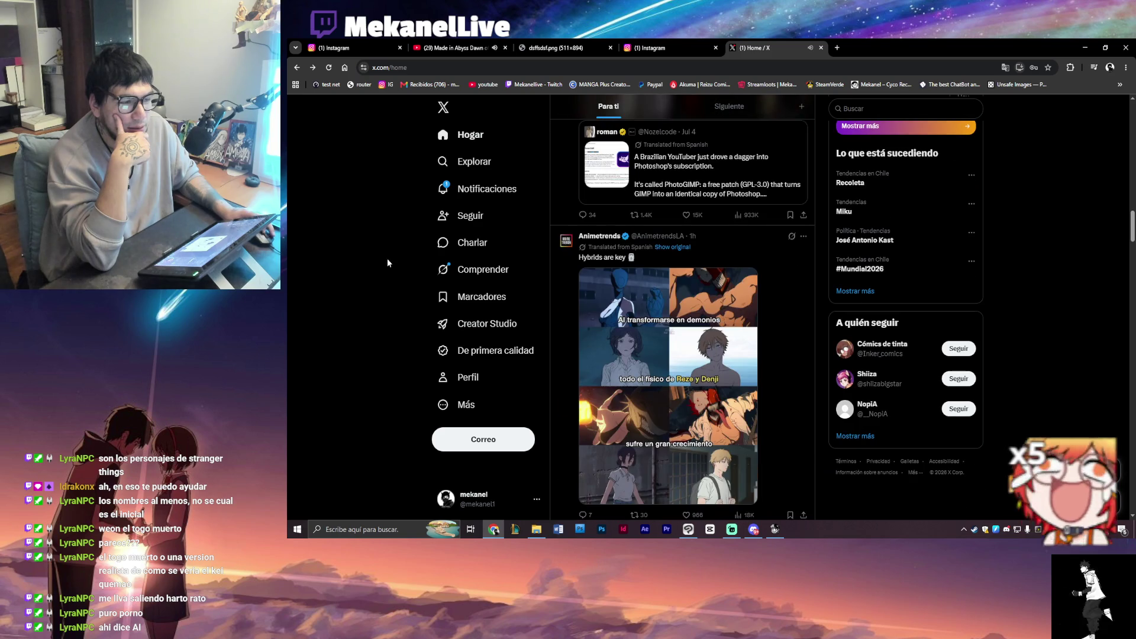
scroll(387, 262, "down", 2)
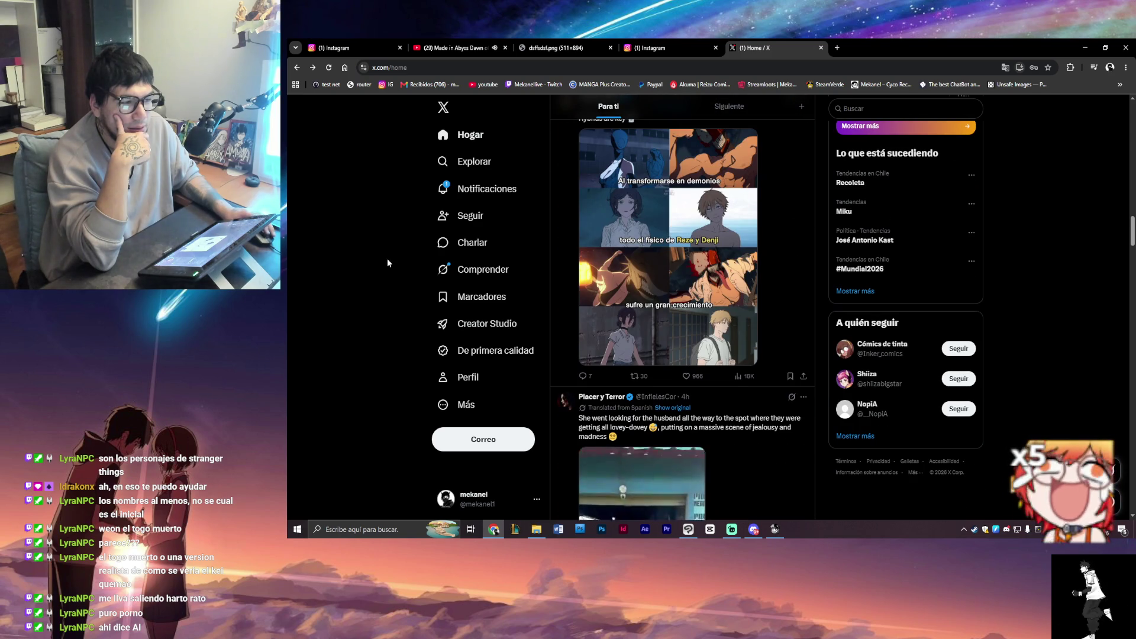
scroll(387, 262, "down", 4)
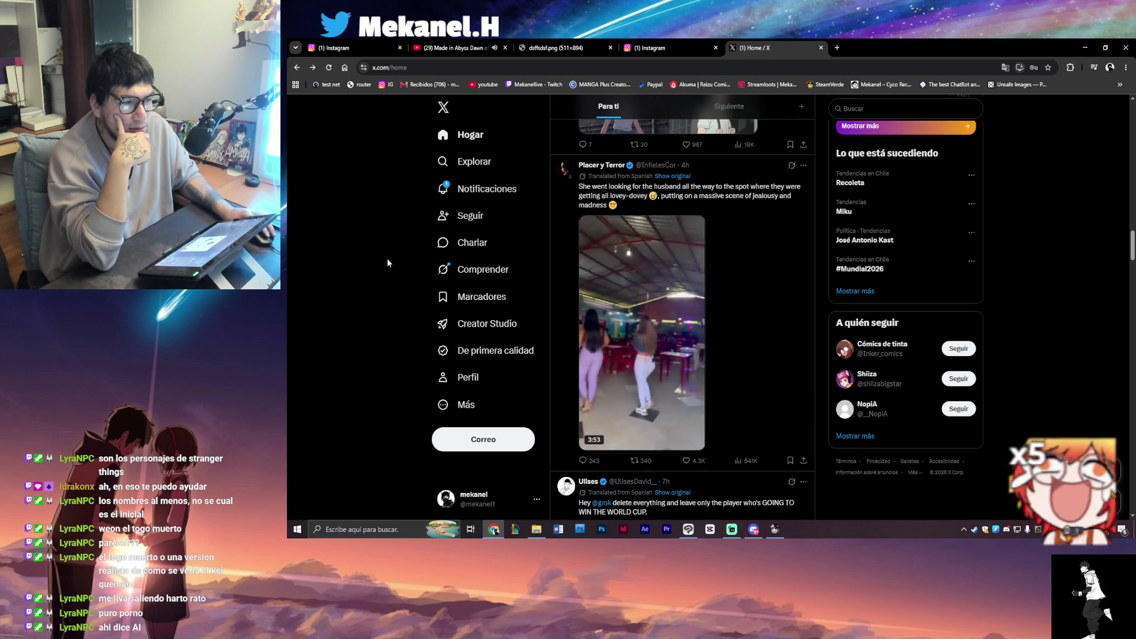
scroll(407, 257, "down", 1)
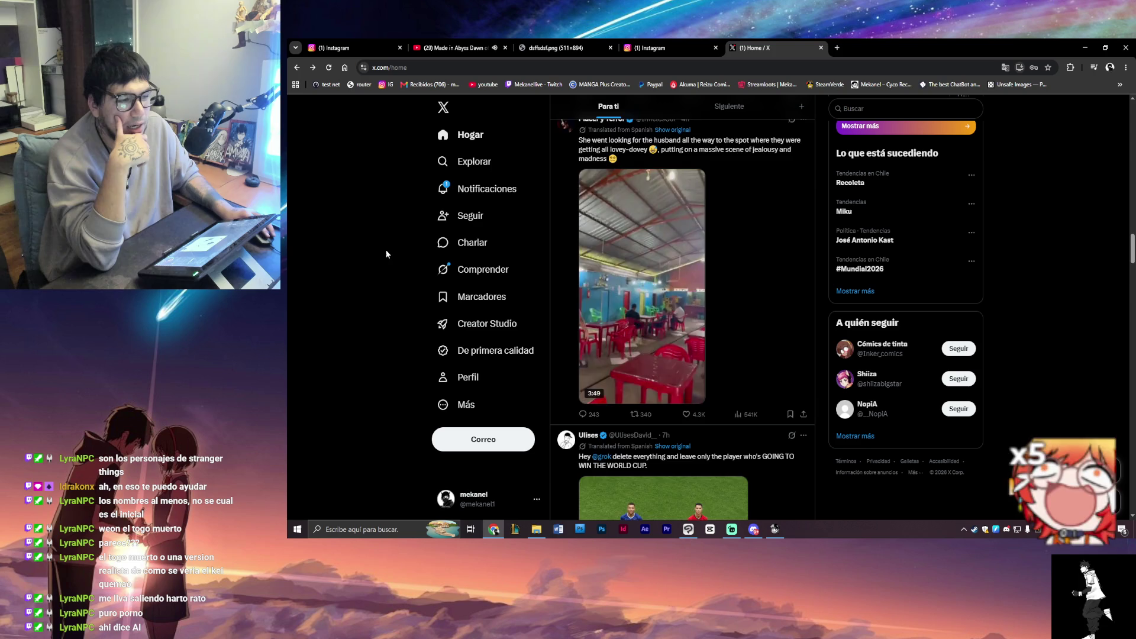
scroll(386, 250, "down", 5)
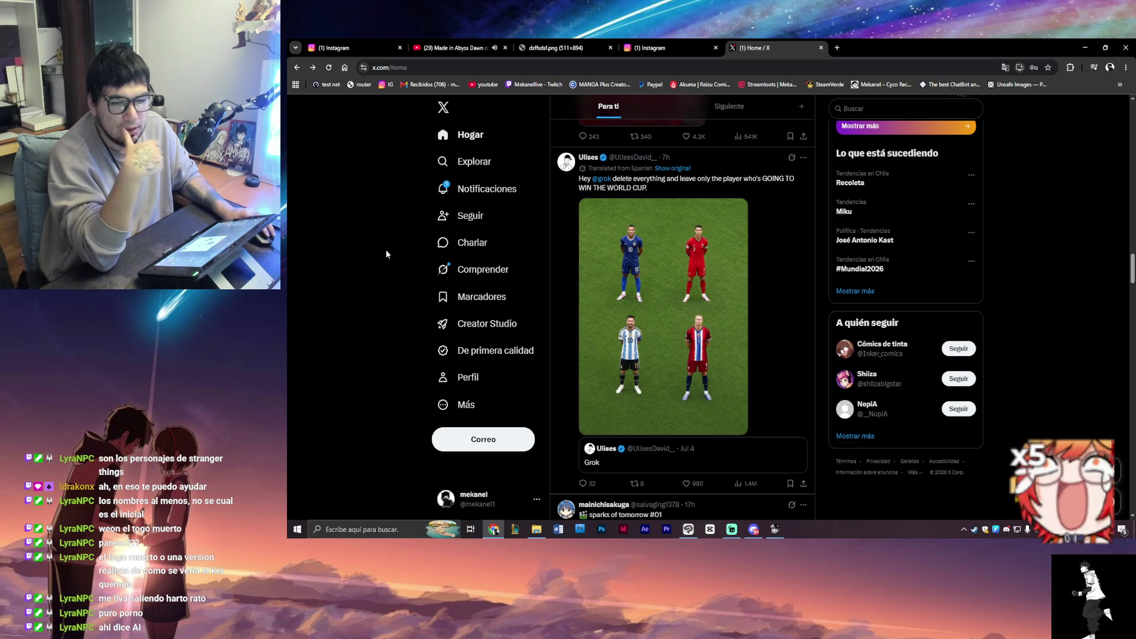
key("alt+Tab")
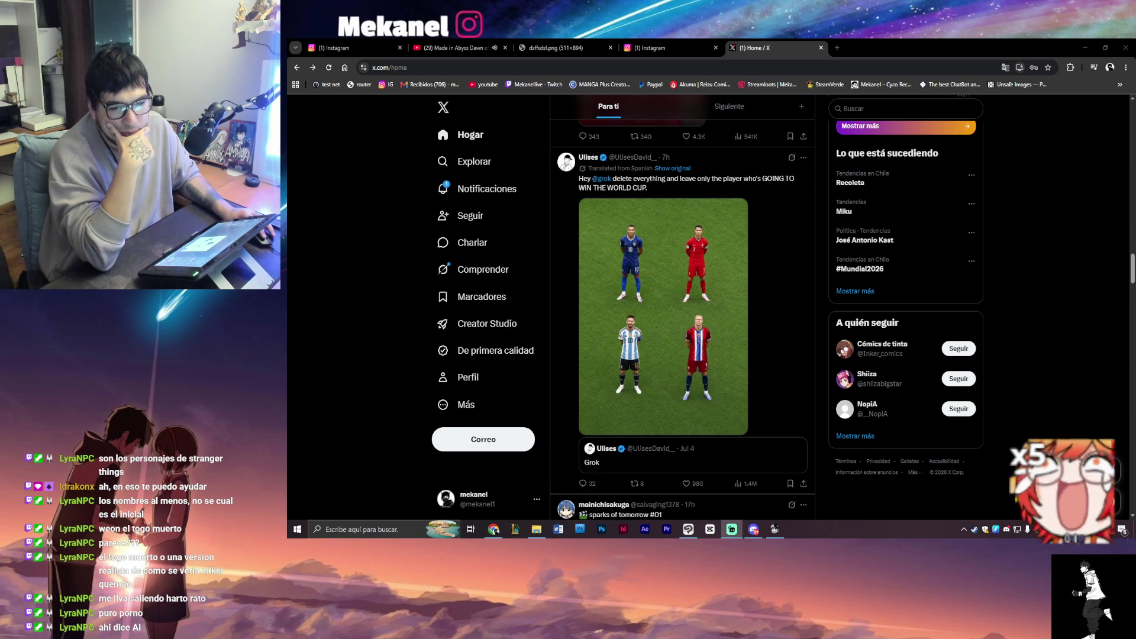
scroll(565, 320, "down", 15)
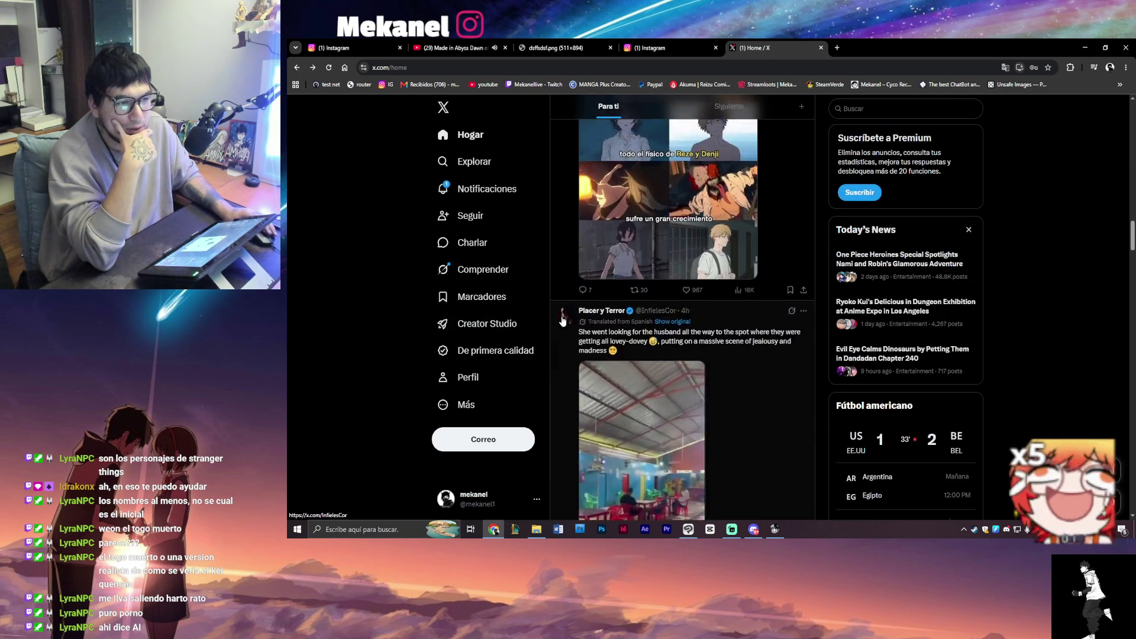
scroll(565, 320, "up", 3)
scroll(638, 199, "down", 3)
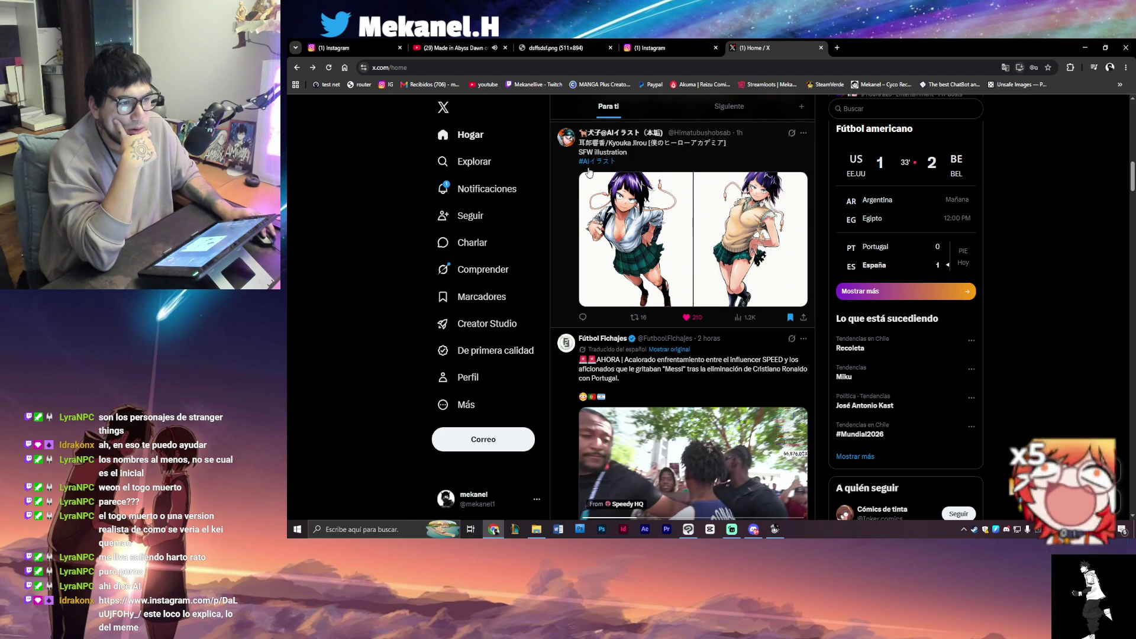
scroll(379, 276, "down", 20)
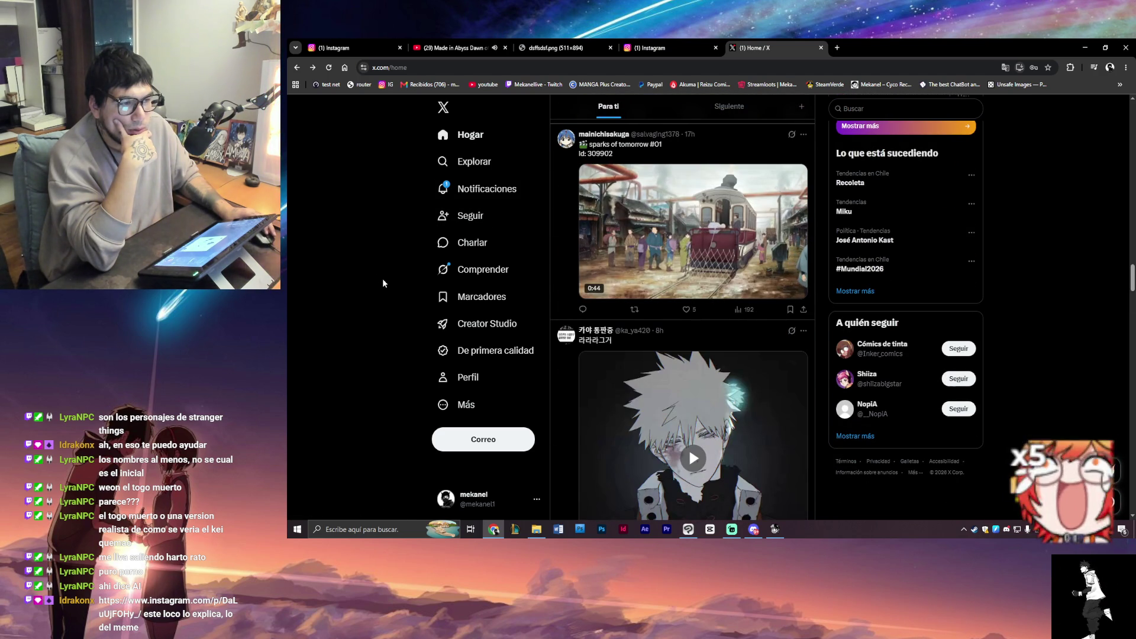
scroll(383, 277, "down", 3)
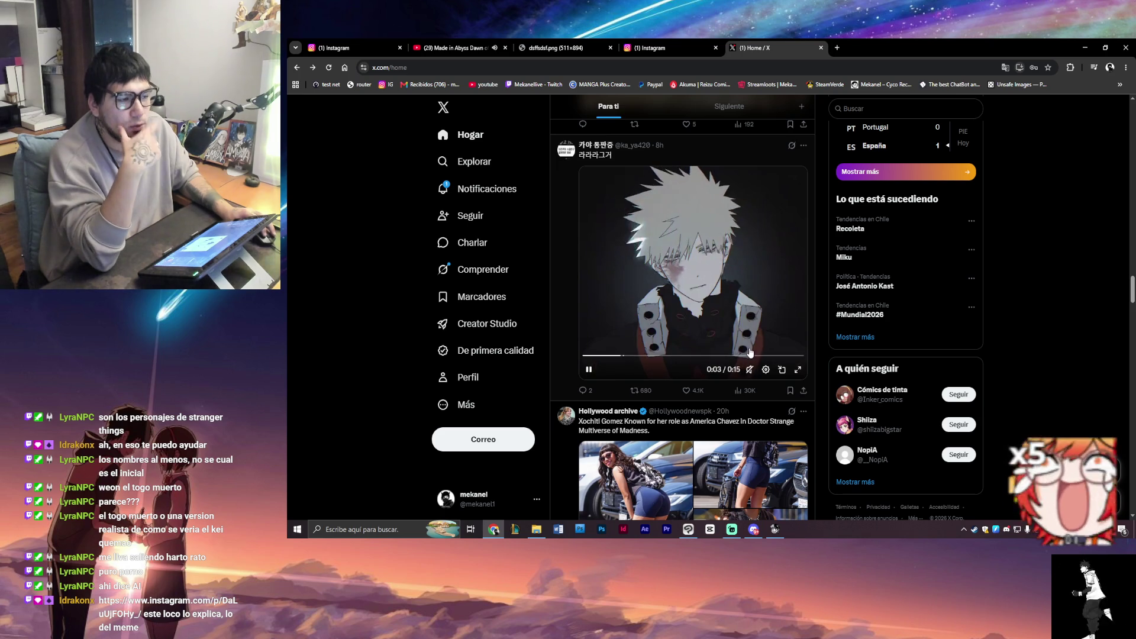
mouse_move(749, 361)
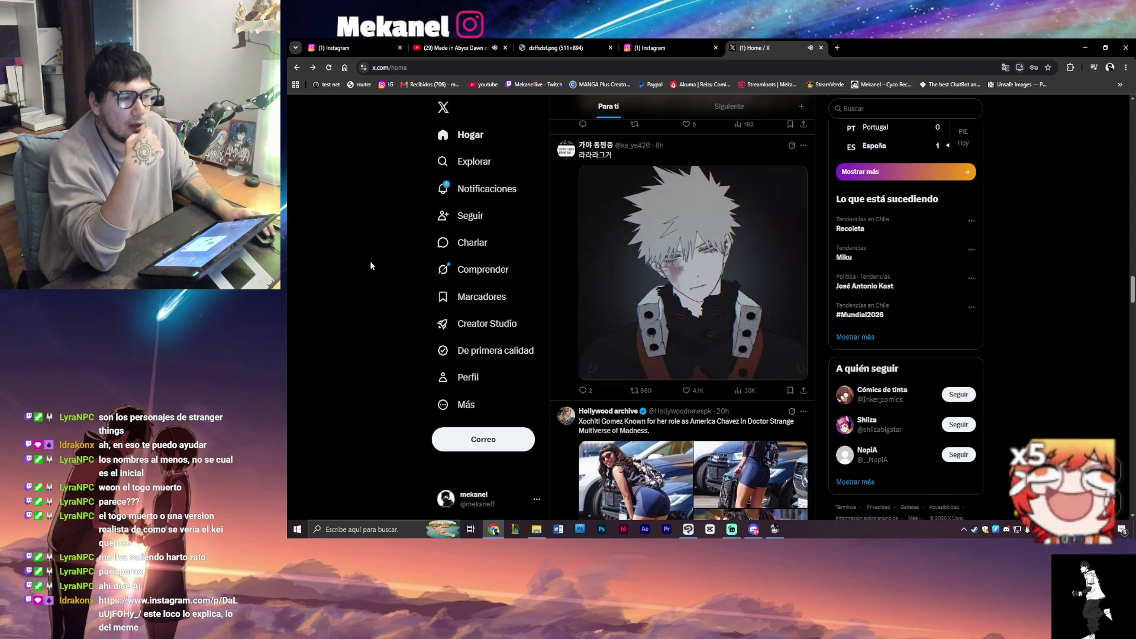
scroll(371, 261, "down", 3)
scroll(612, 290, "down", 3)
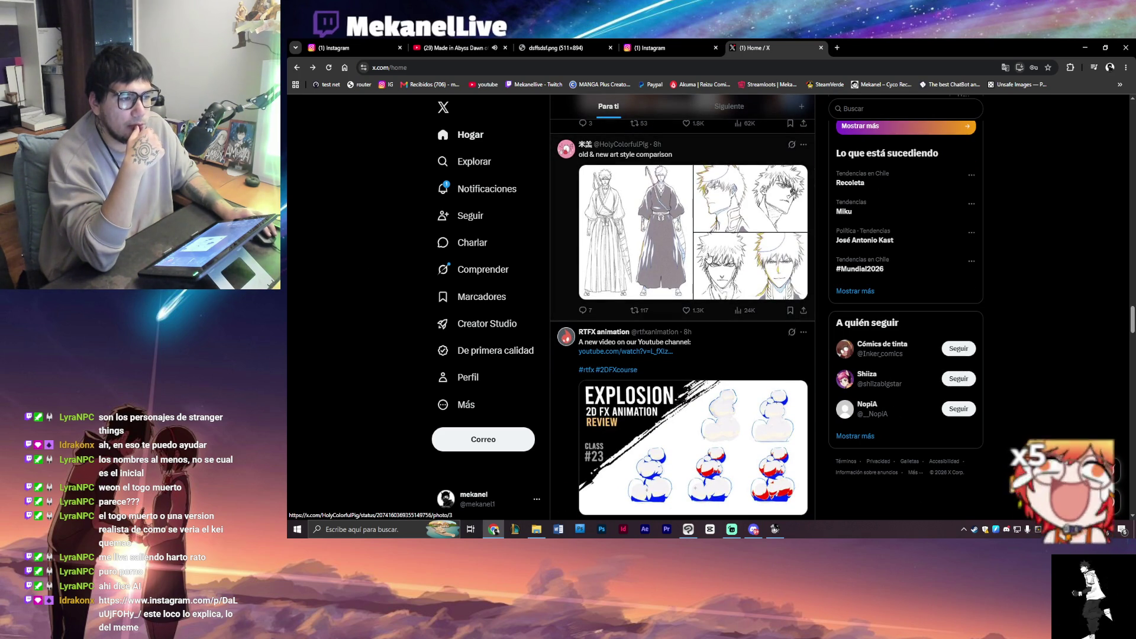
left_click(648, 256)
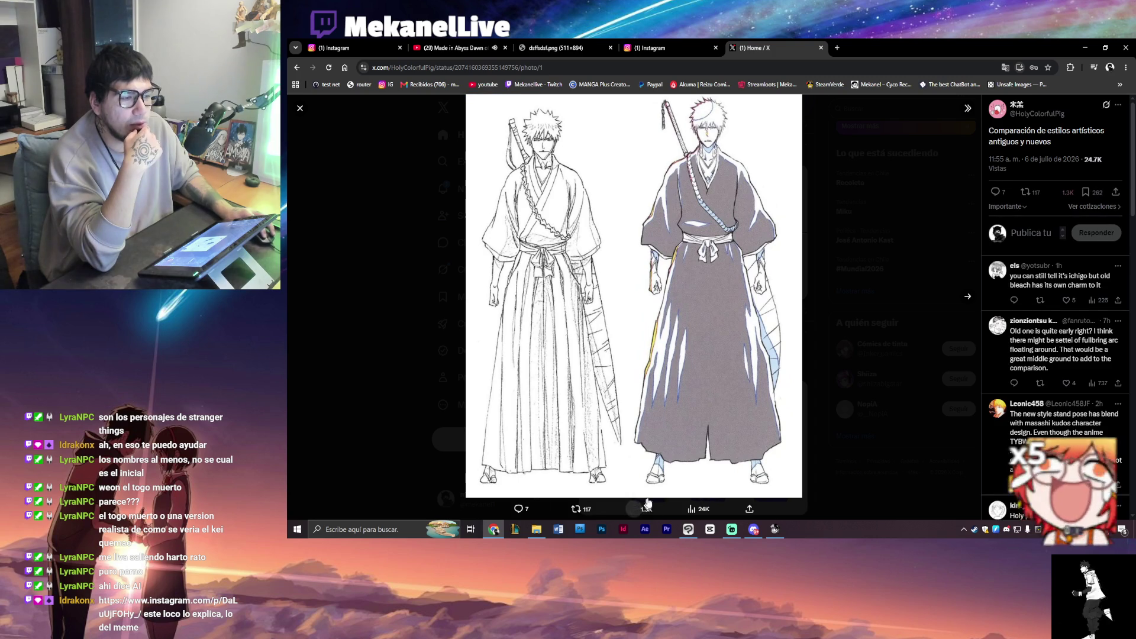
left_click(967, 297)
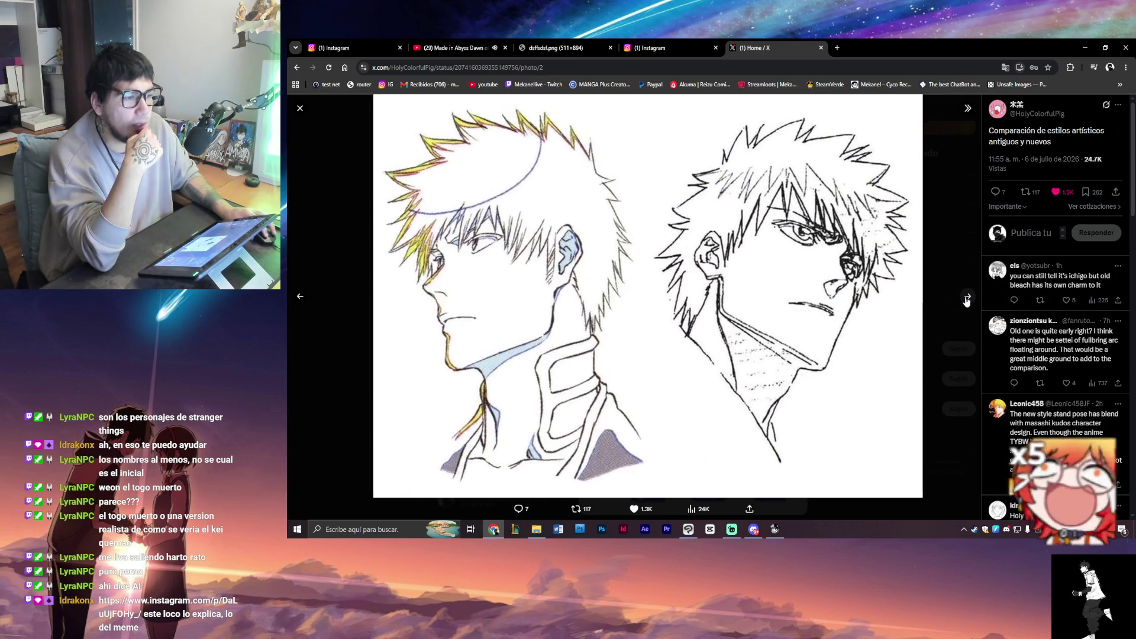
left_click(1085, 191)
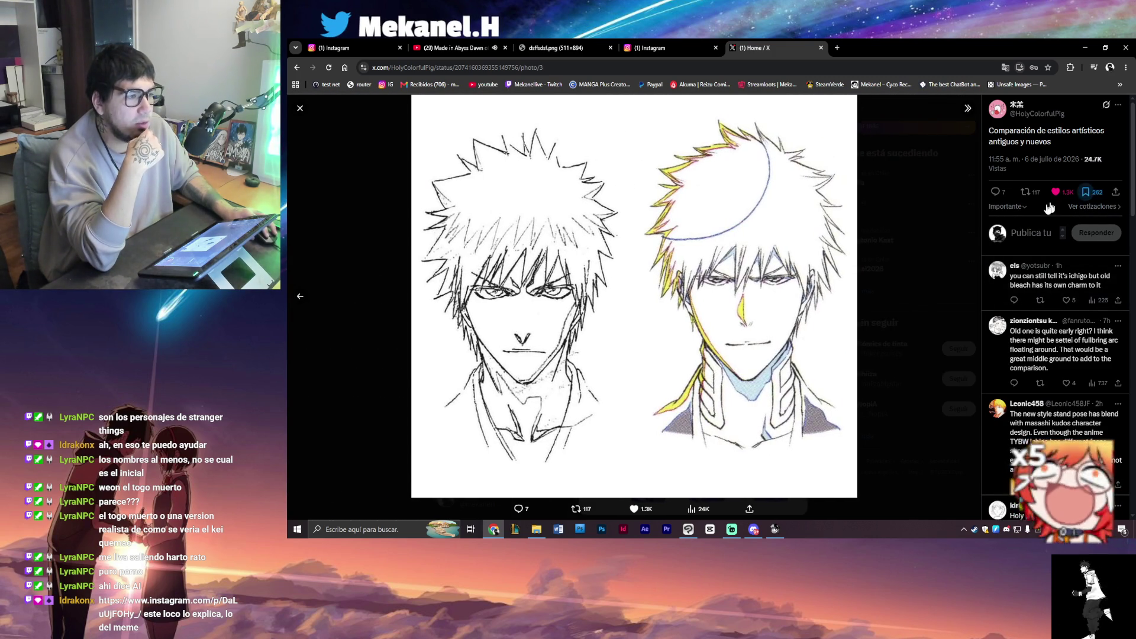
left_click(407, 261)
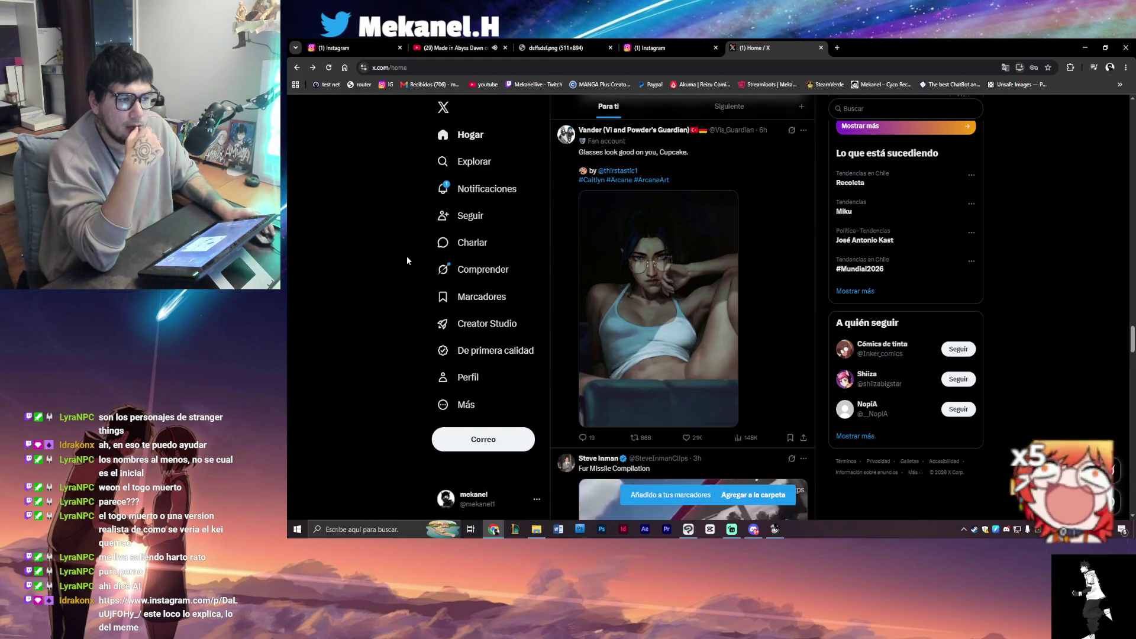
scroll(697, 331, "down", 4)
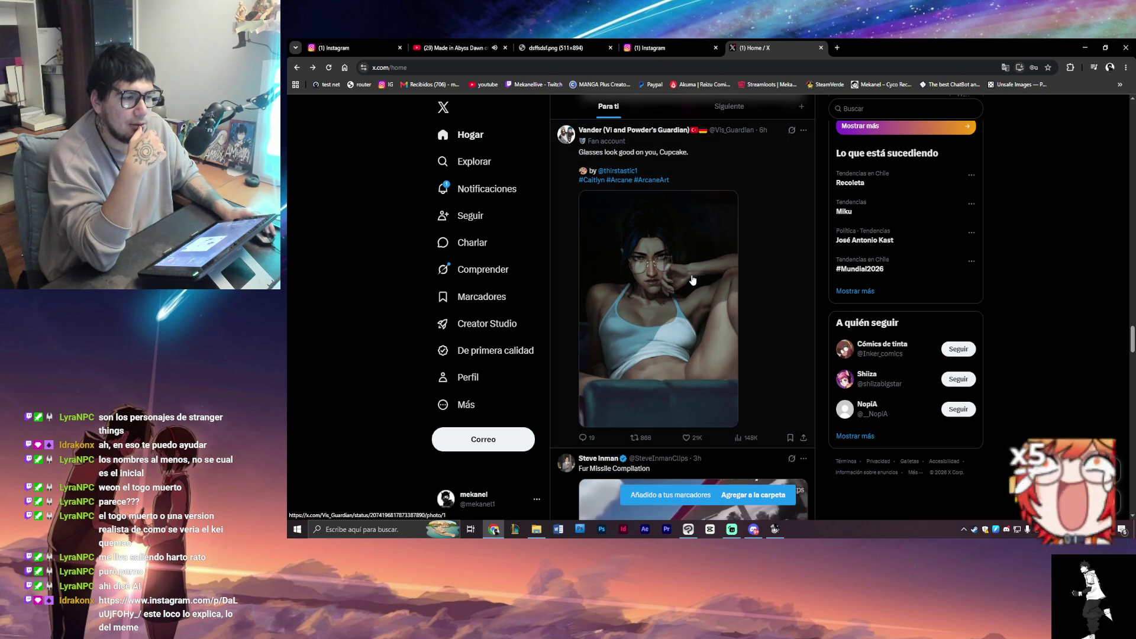
left_click(680, 319)
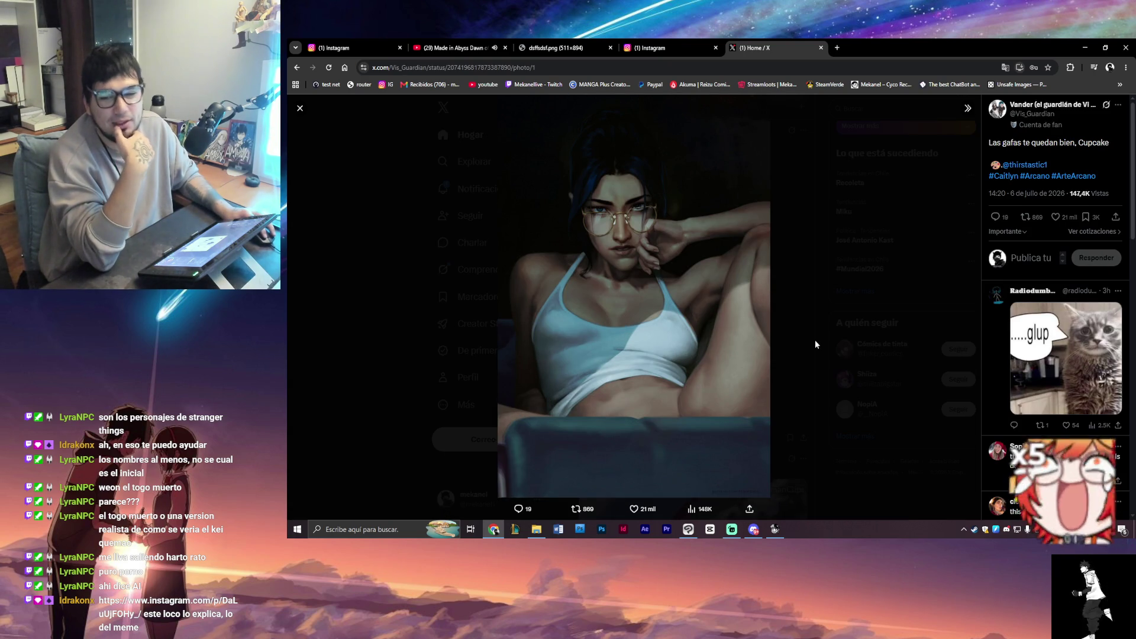
left_click(793, 344)
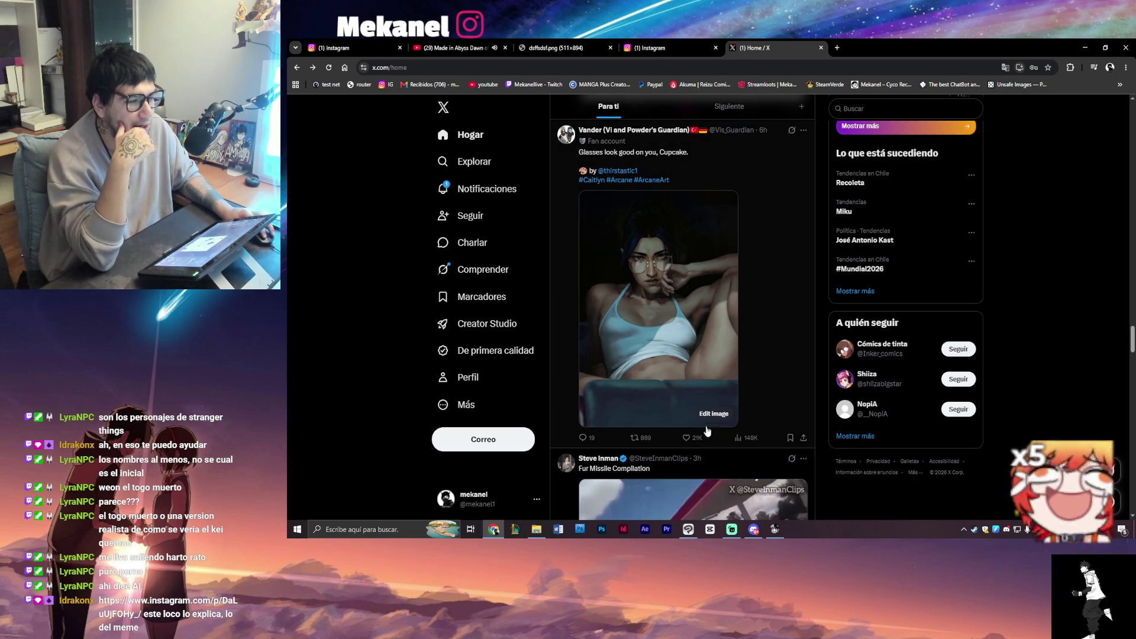
- Scroll the feed and turn on the police video's sound
scroll(396, 259, "down", 4)
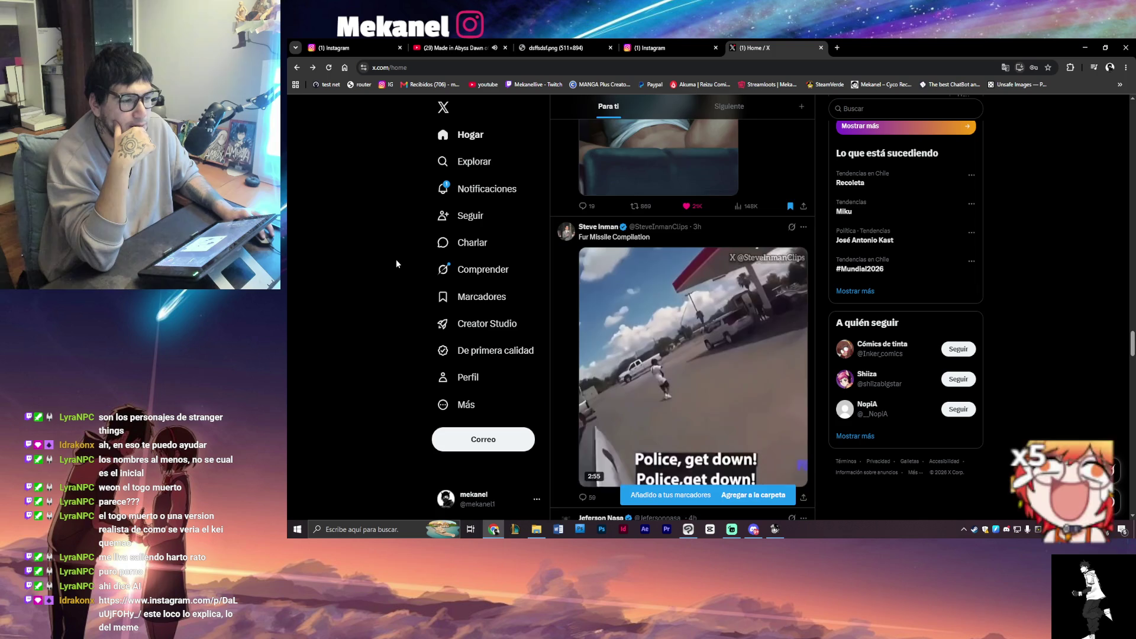
scroll(396, 259, "down", 2)
scroll(396, 261, "down", 5)
scroll(396, 261, "up", 5)
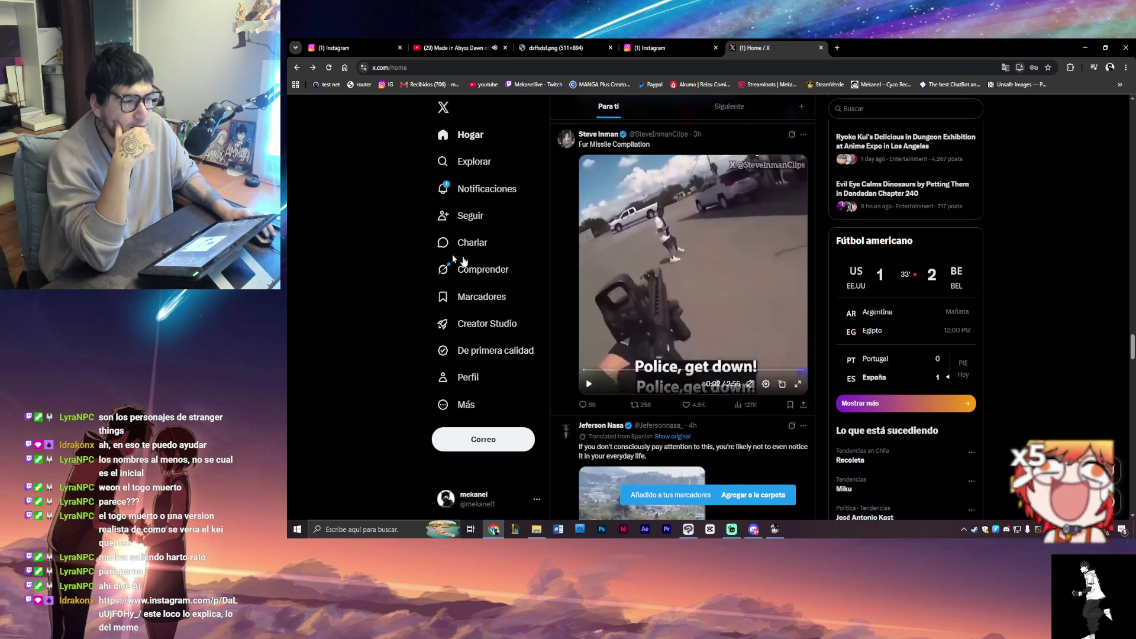
left_click(747, 384)
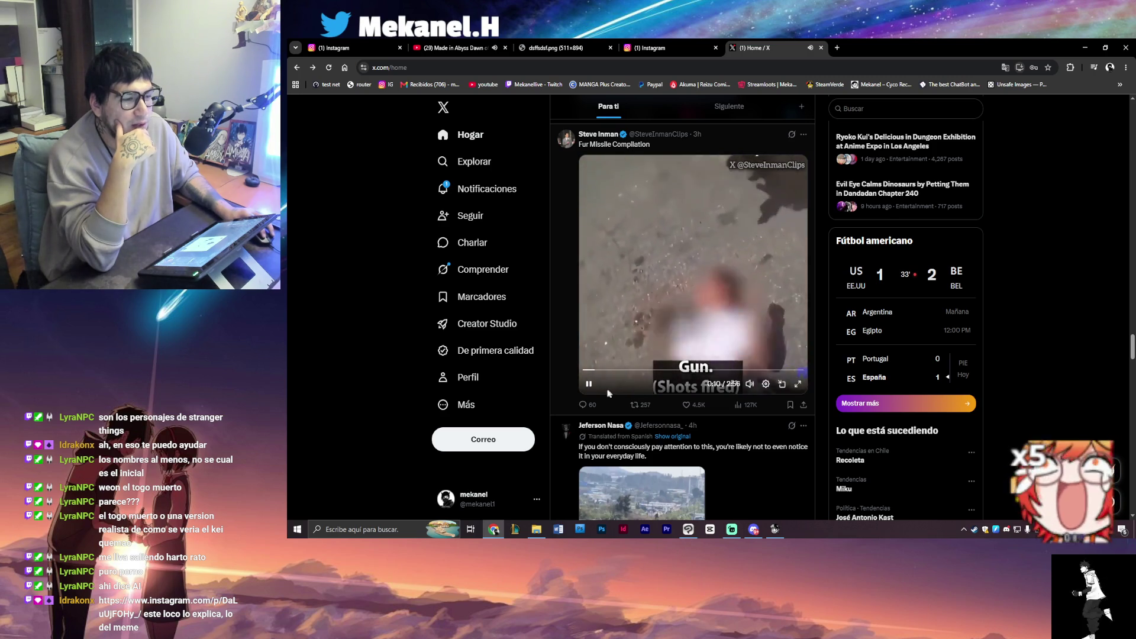
- Scroll down and like the Marcille illustration post
scroll(389, 355, "down", 4)
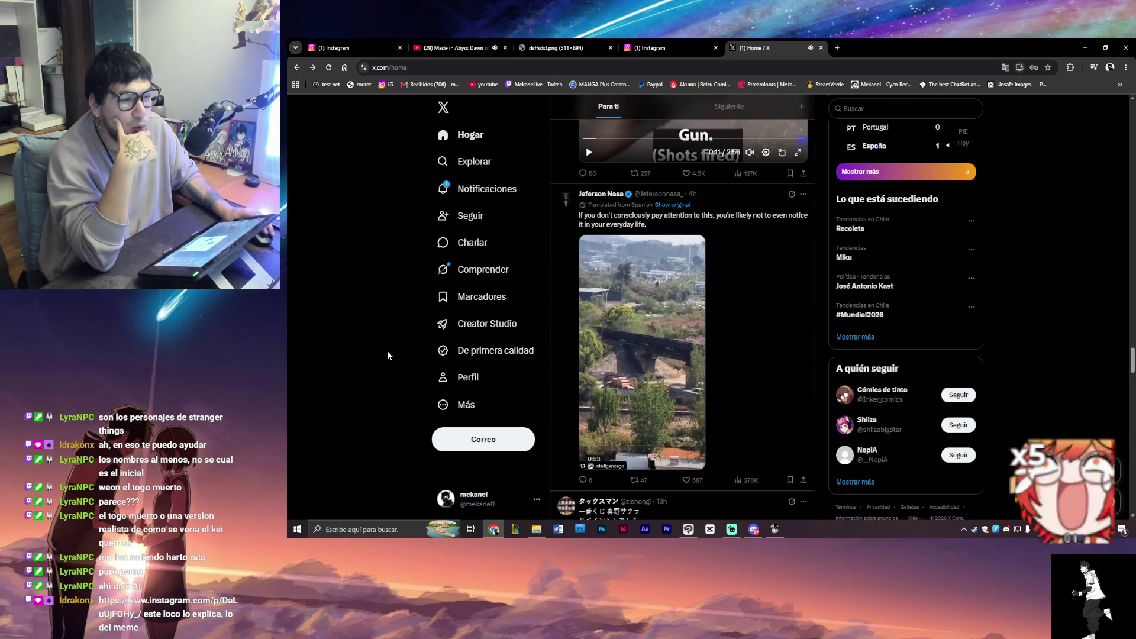
scroll(388, 355, "down", 3)
scroll(388, 355, "down", 5)
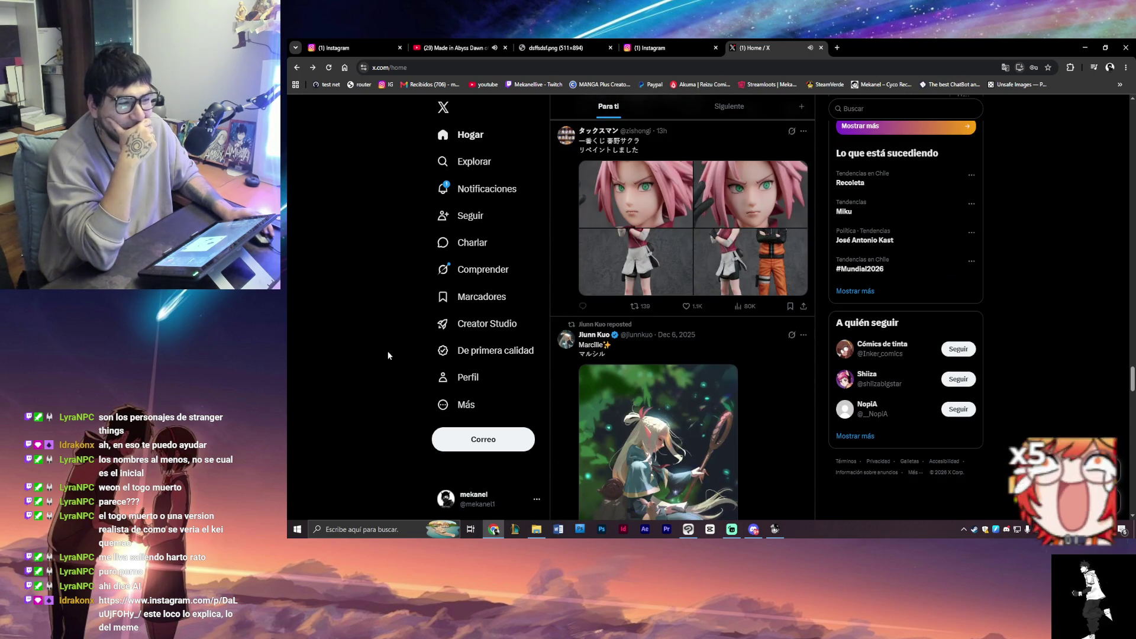
scroll(592, 343, "down", 2)
left_click(687, 330)
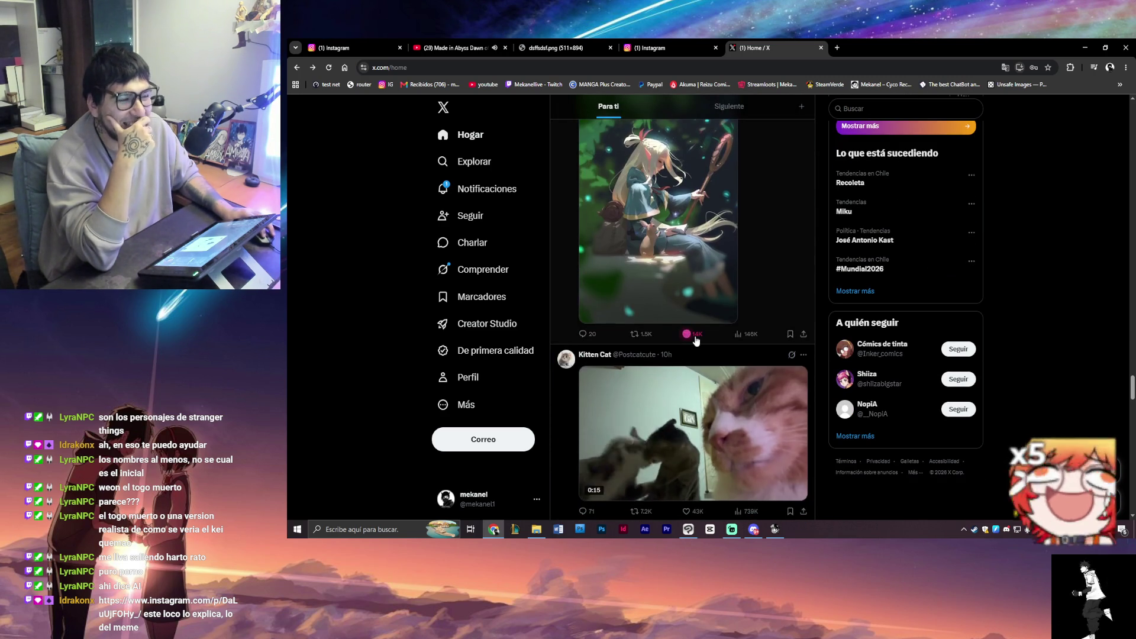
- Watch the crane rescue video in the enlarged player, then exit with Esc
scroll(693, 336, "up", 2)
scroll(649, 341, "down", 7)
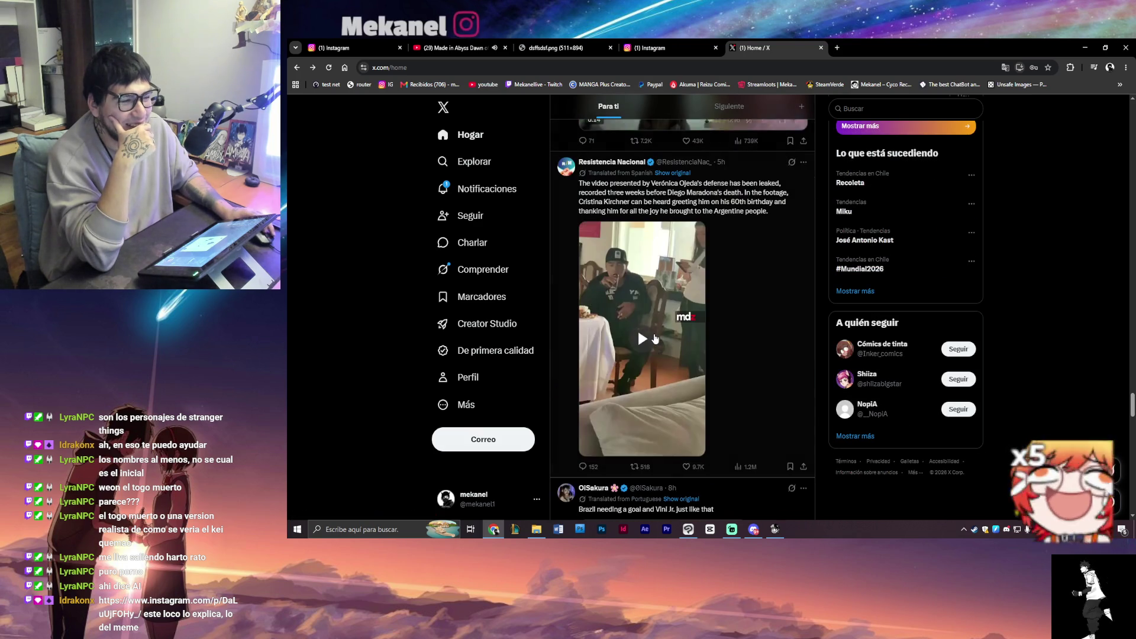
scroll(656, 334, "down", 5)
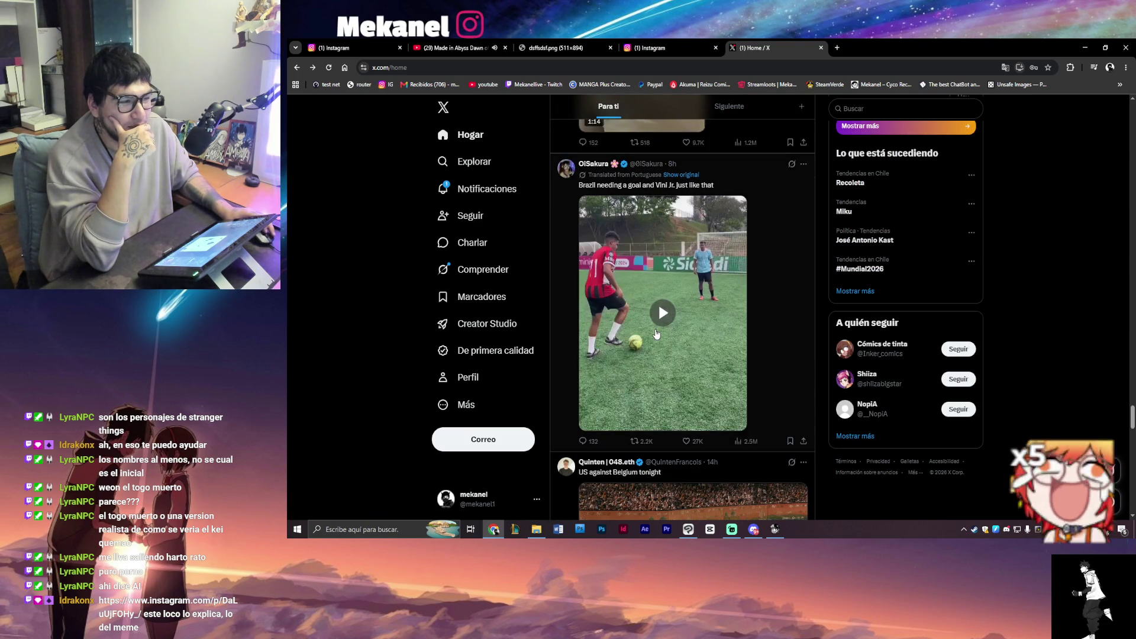
scroll(659, 334, "down", 7)
scroll(661, 334, "down", 2)
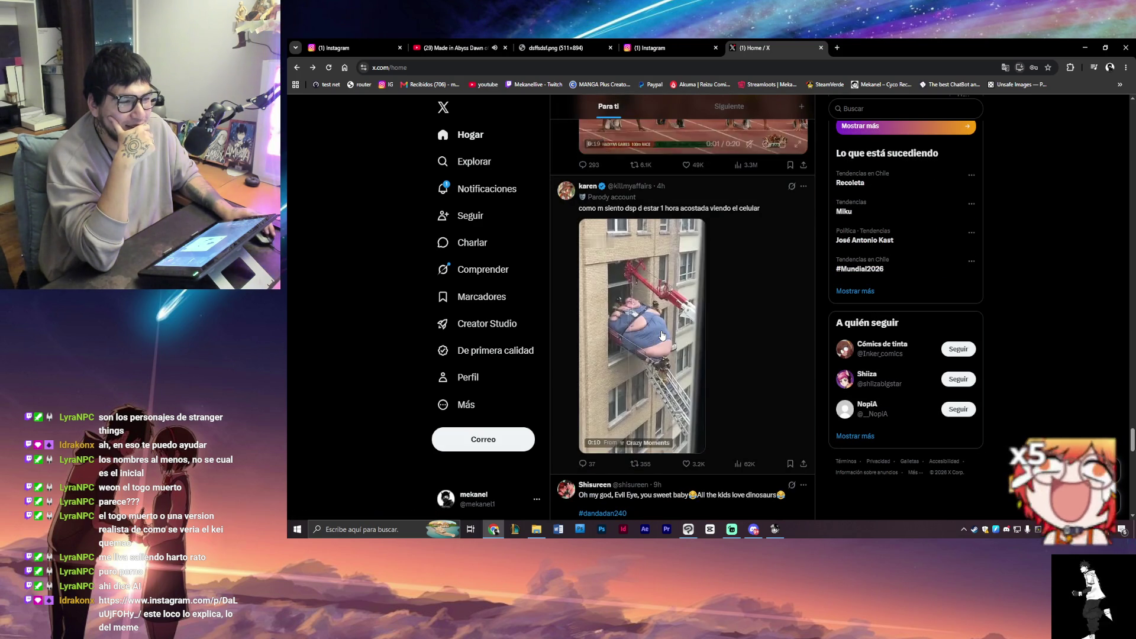
scroll(662, 335, "down", 1)
left_click(694, 396)
left_click(695, 396)
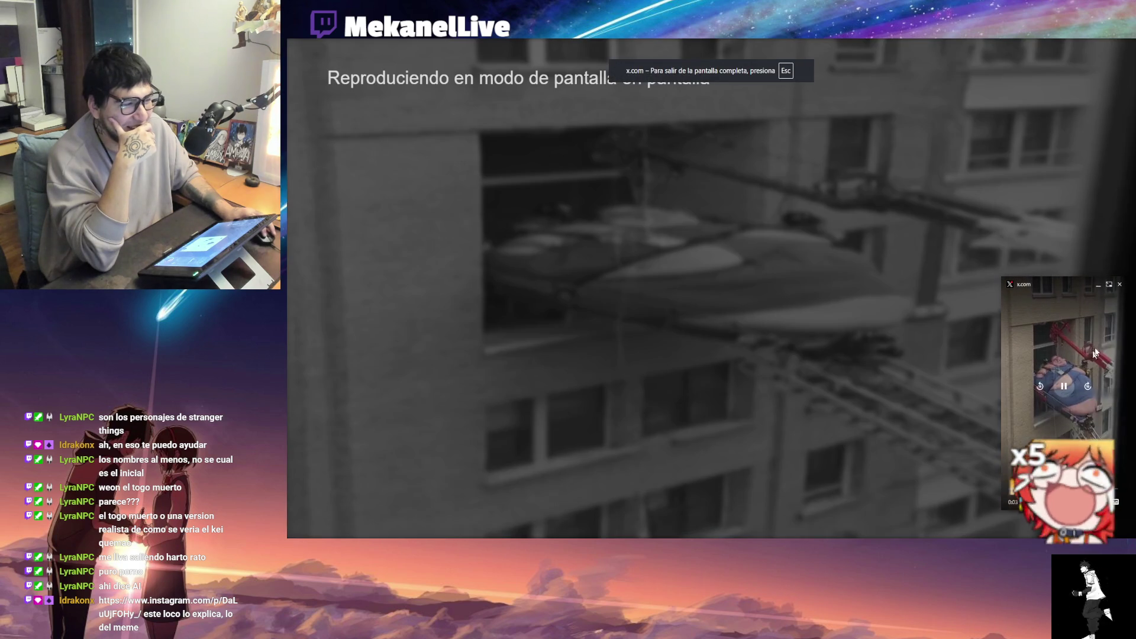
left_click(1119, 285)
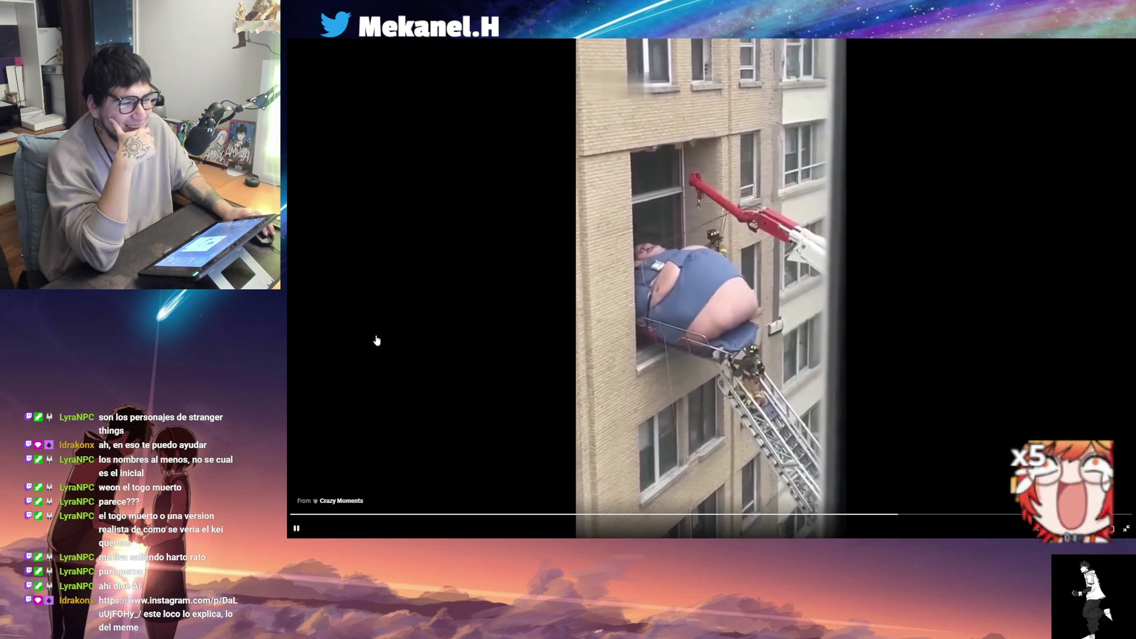
key("Escape")
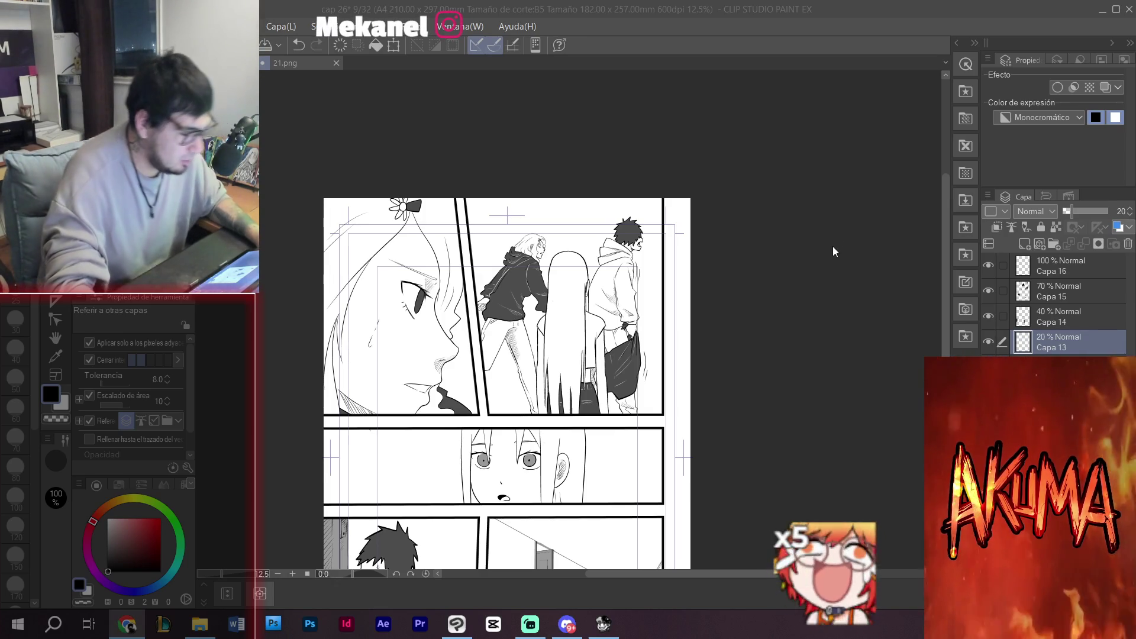
- Raise layer Capa 15 to 100% opacity, briefly toggling its layer colour on and off
left_click(1059, 291)
left_click(1101, 211)
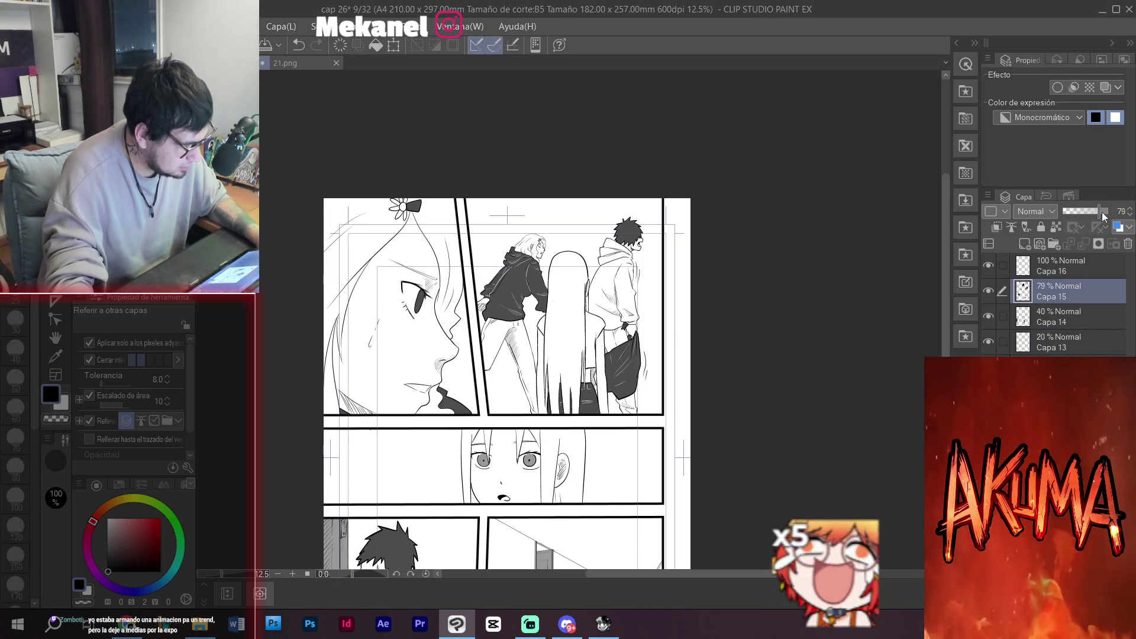
left_click_drag(1101, 211, 1109, 211)
left_click(1118, 227)
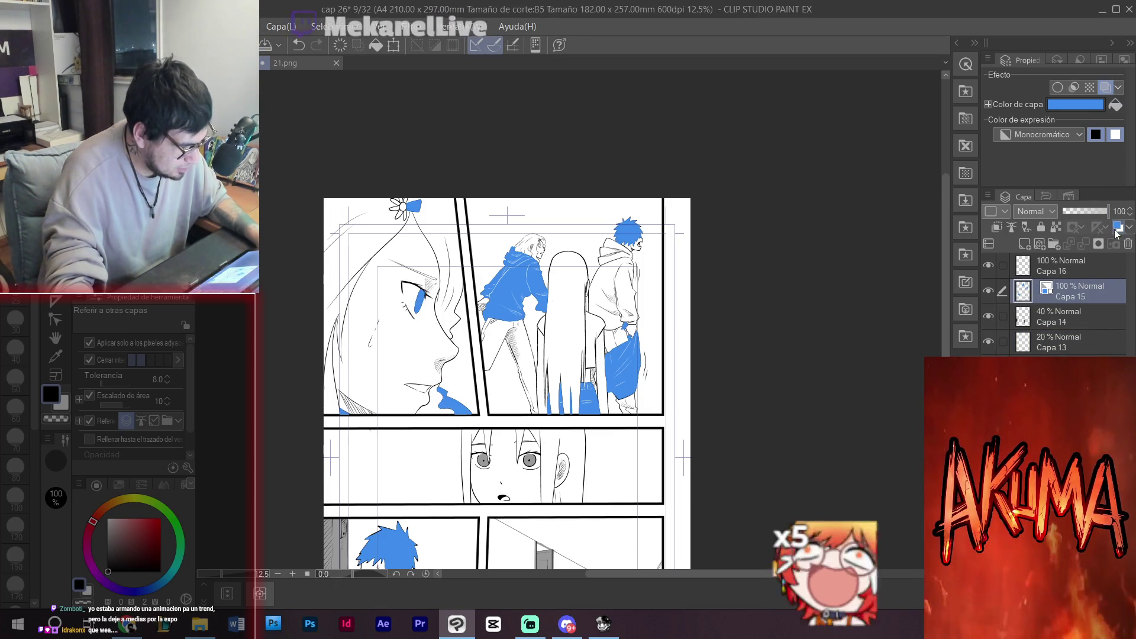
left_click(1116, 232)
- Fill the middle panel's left and right background areas gray
left_click_drag(863, 429, 922, 294)
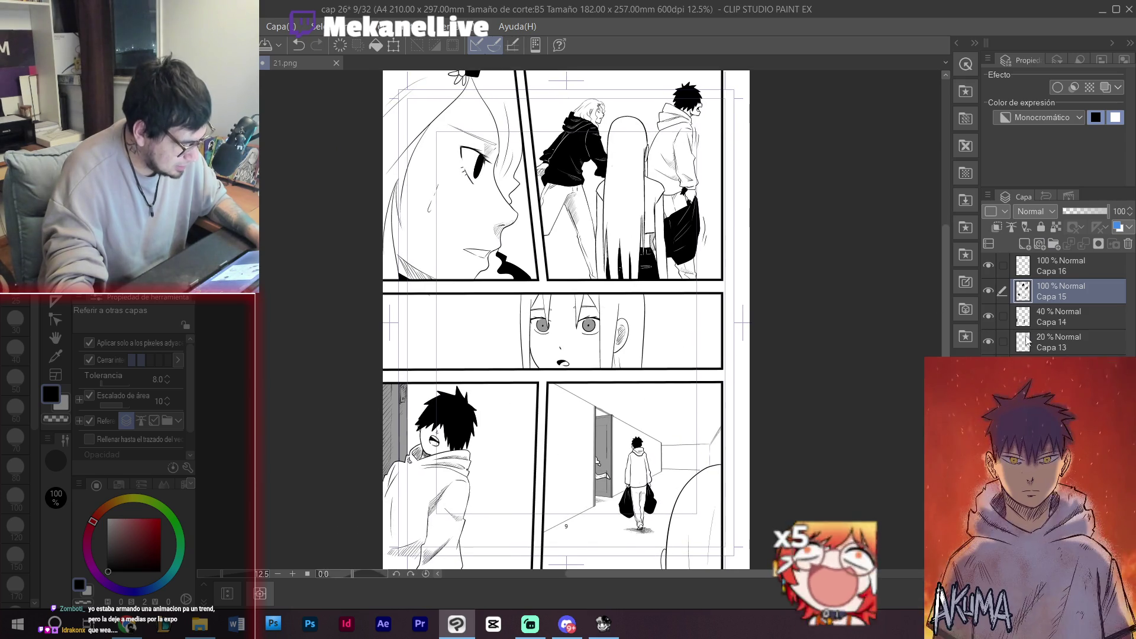
left_click(682, 329)
left_click(516, 329)
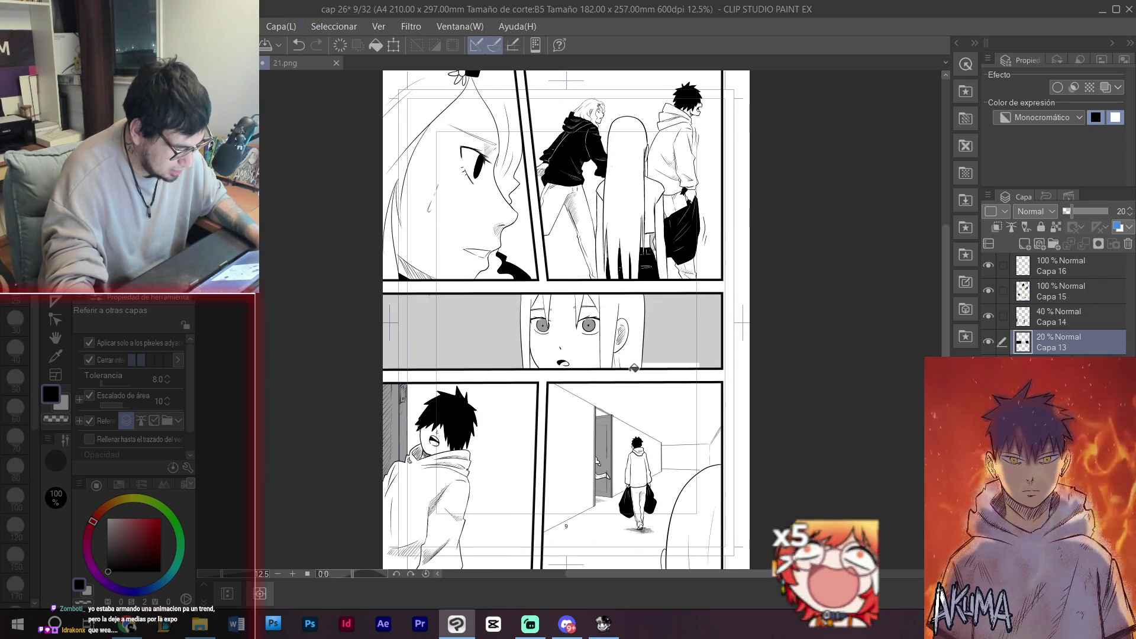
- Fill the top panel's long hair gray, including the white gap along its left edge
scroll(604, 343, "up", 2)
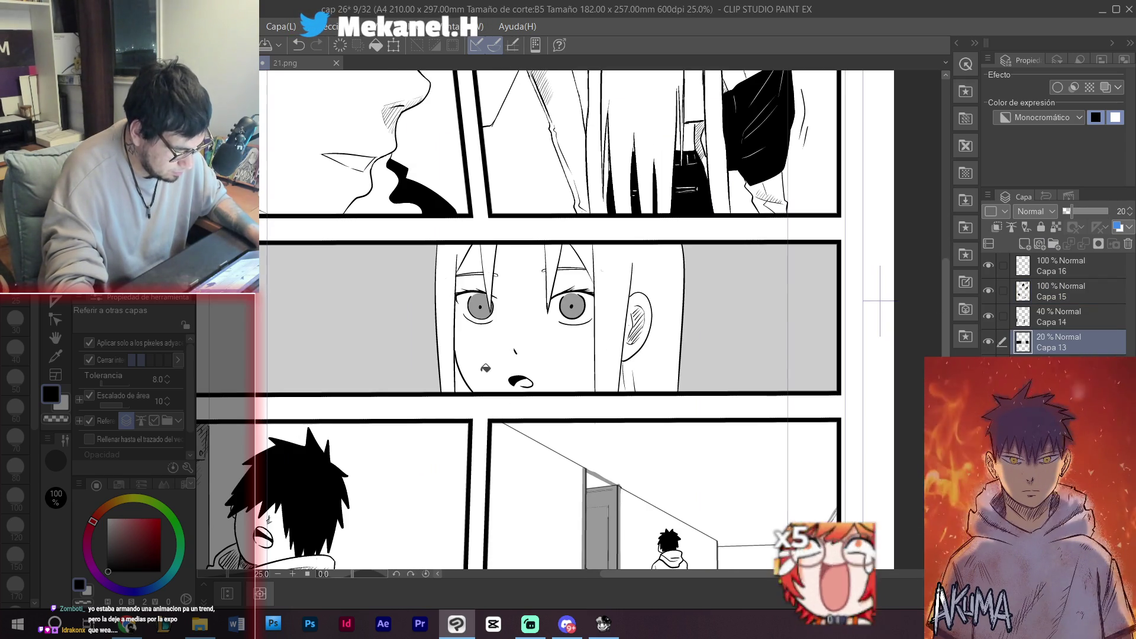
mouse_move(529, 309)
left_mouse_down()
mouse_move(532, 540)
mouse_move(552, 552)
left_mouse_up()
scroll(600, 324, "down", 2)
scroll(600, 324, "up", 2)
left_click(607, 236)
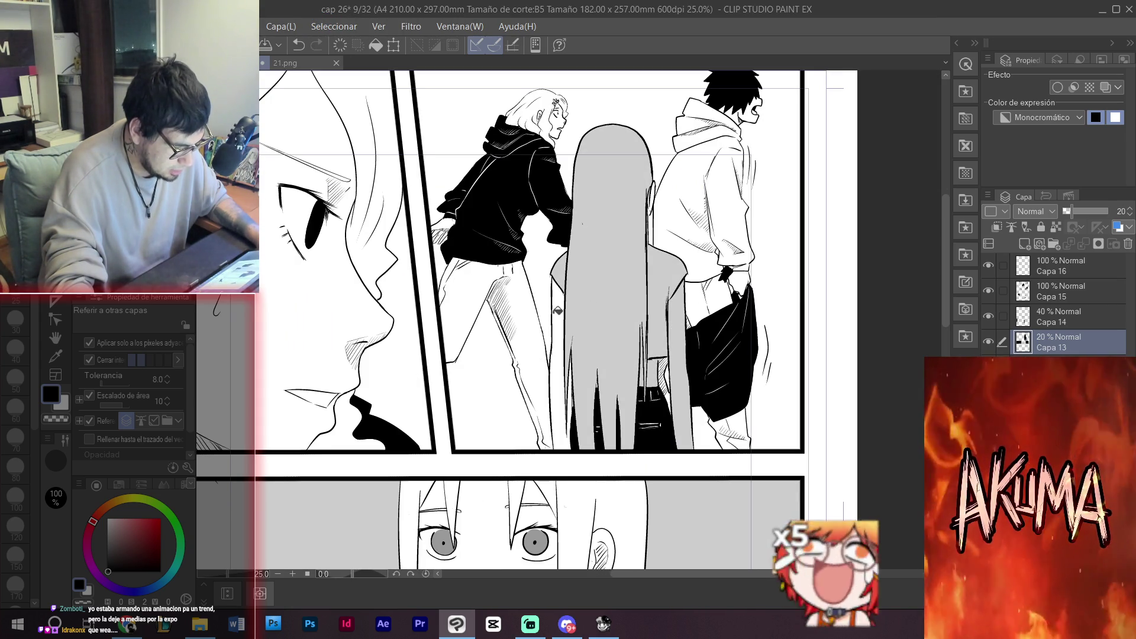
left_click(559, 308)
scroll(661, 393, "up", 2)
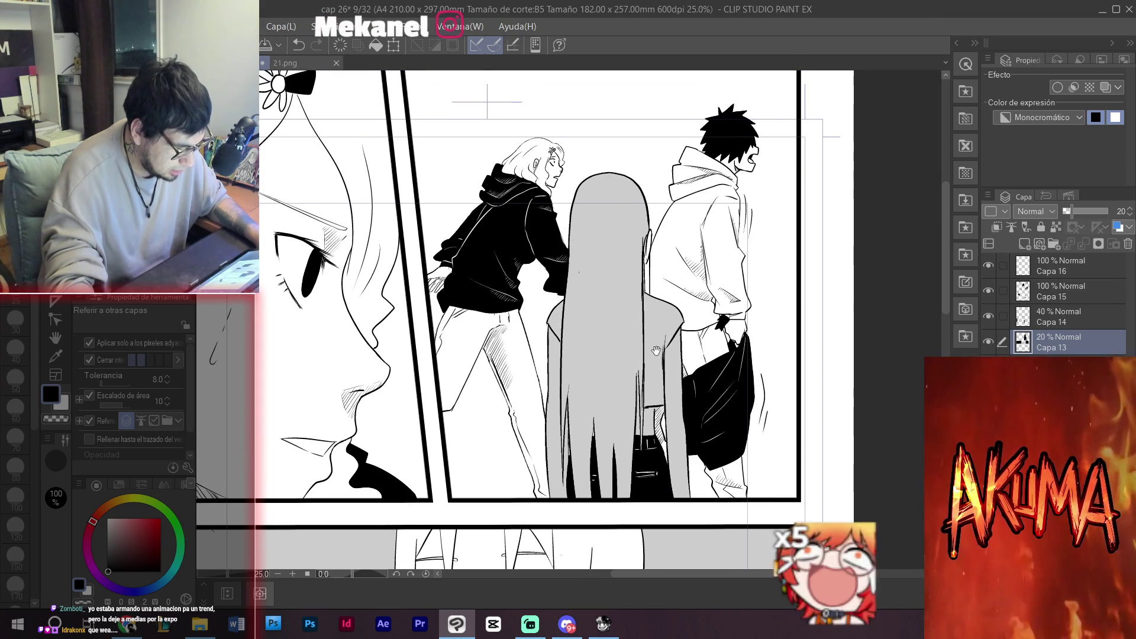
left_click(652, 272)
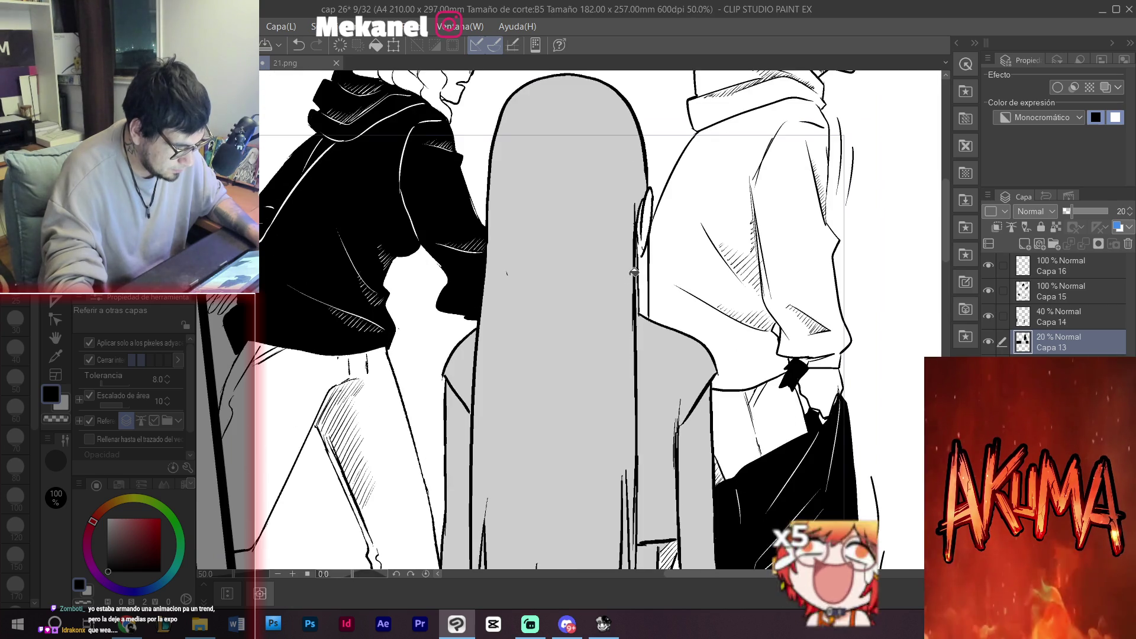
left_click(595, 247, "alt")
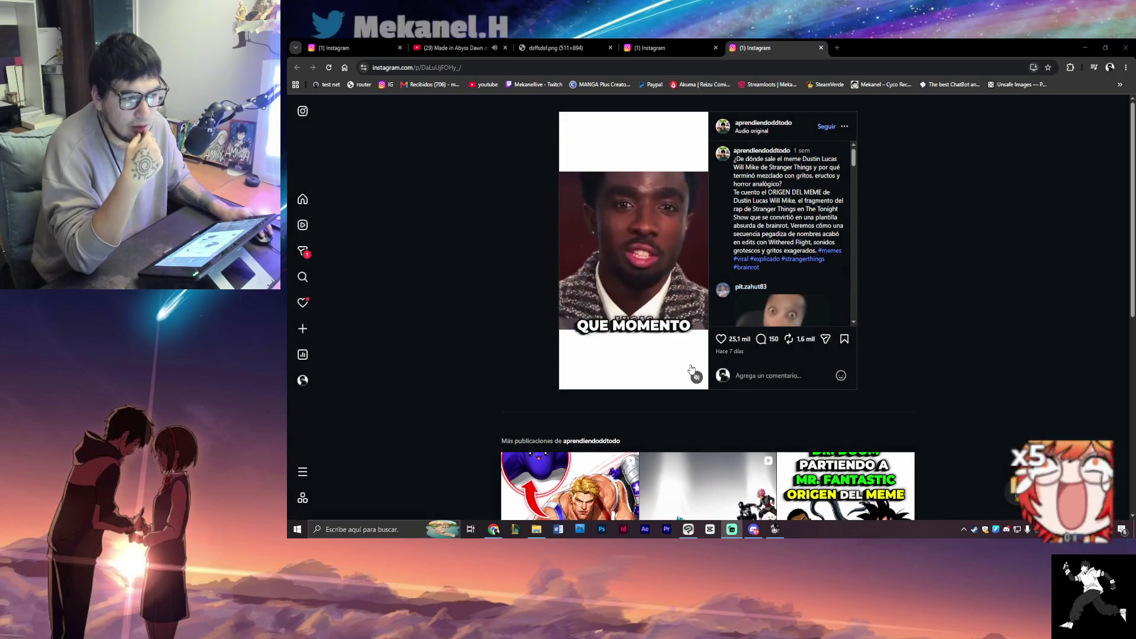
- Raise the volume on the Stranger Things meme reel
left_click_drag(697, 368, 698, 361)
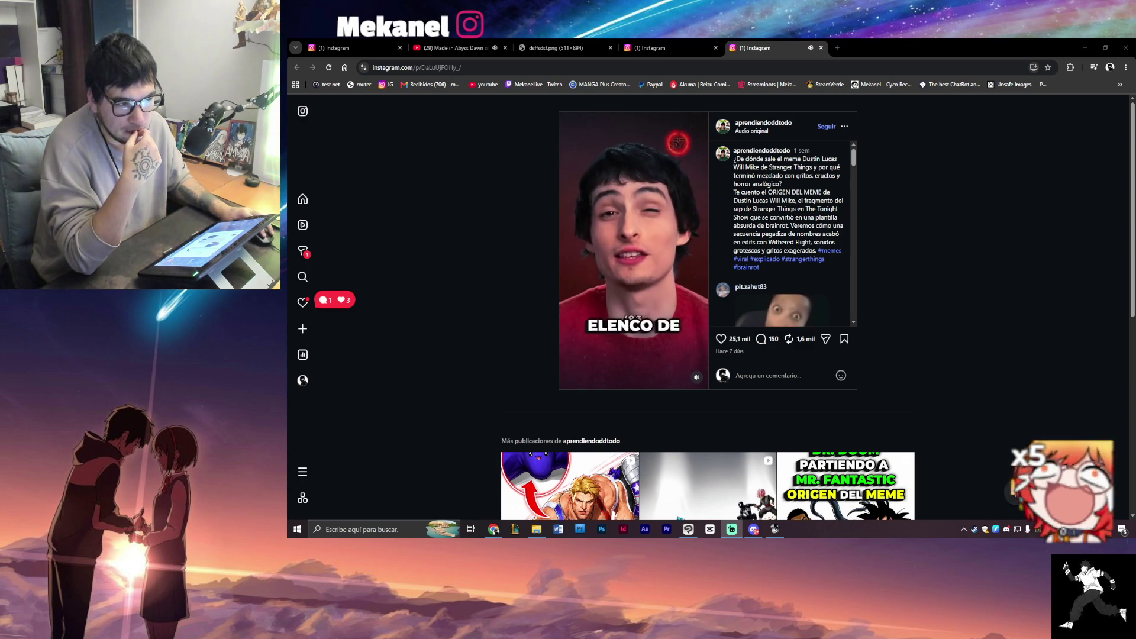
- Close the Made in Abyss YouTube tab
left_click(505, 47)
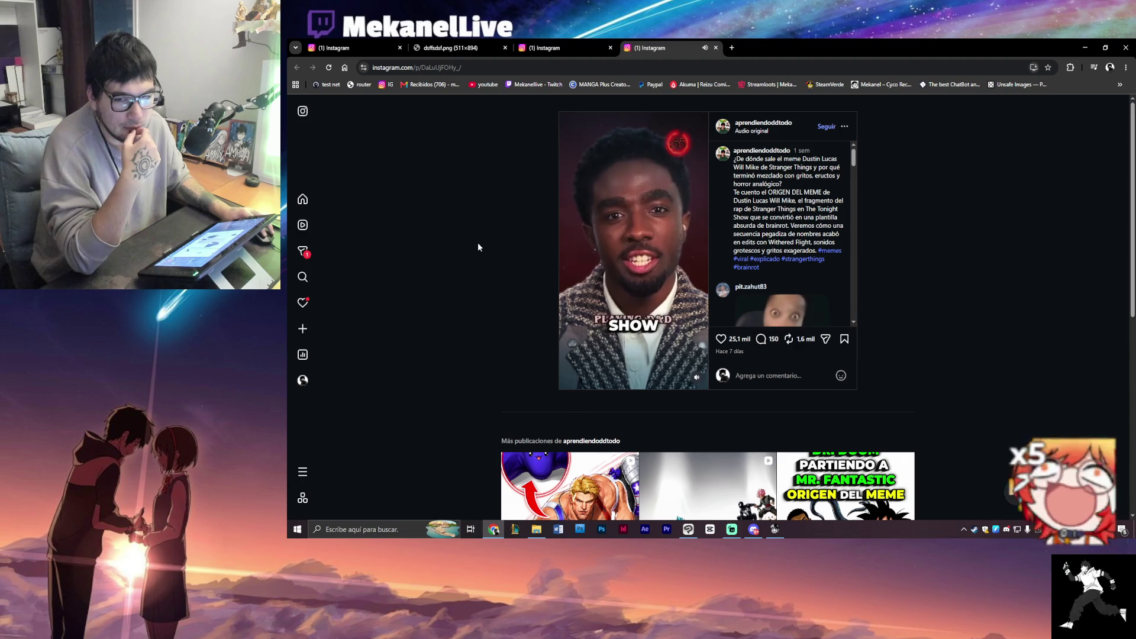